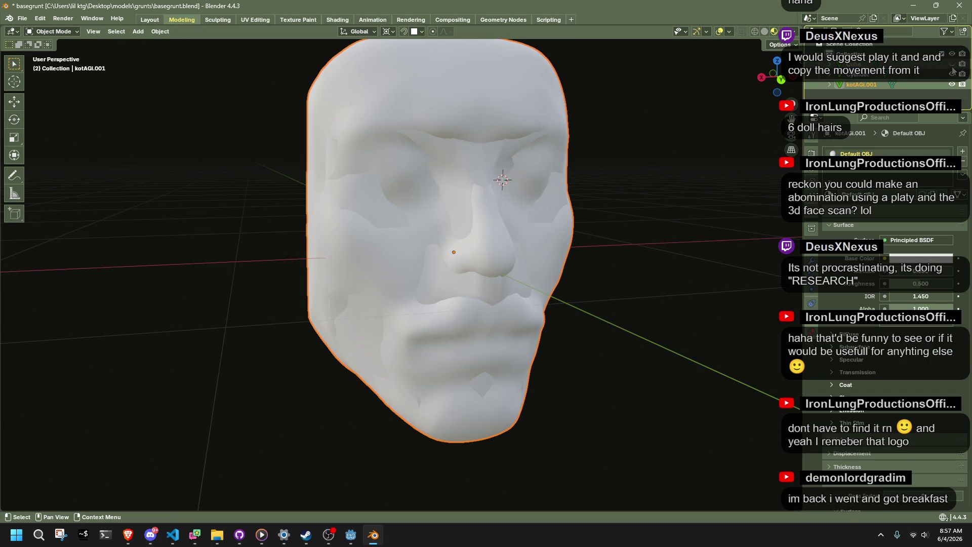
# Orbit the face model and hide the kotAGI.001 face scan to expose the low-poly head
pyautogui.scroll(-3, 564, 263)
pyautogui.moveTo(564, 263); pyautogui.dragTo(614, 232)
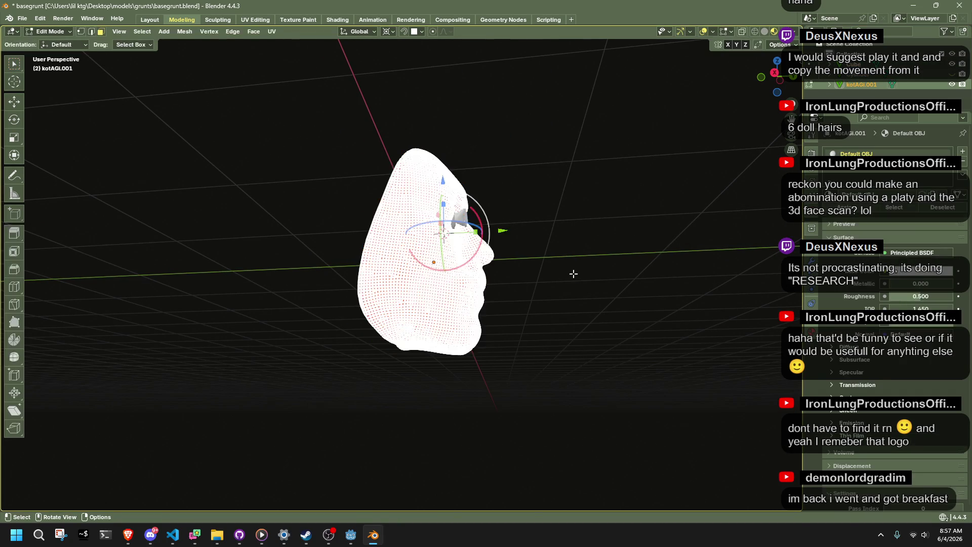
pyautogui.scroll(5, 573, 273)
pyautogui.moveTo(533, 265)
pyautogui.mouseDown()
pyautogui.moveTo(433, 268)
pyautogui.moveTo(370, 290)
pyautogui.moveTo(387, 306)
pyautogui.moveTo(552, 307)
pyautogui.moveTo(614, 330)
pyautogui.moveTo(658, 329)
pyautogui.moveTo(514, 286)
pyautogui.moveTo(378, 274)
pyautogui.mouseUp()
pyautogui.scroll(-3, 551, 308)
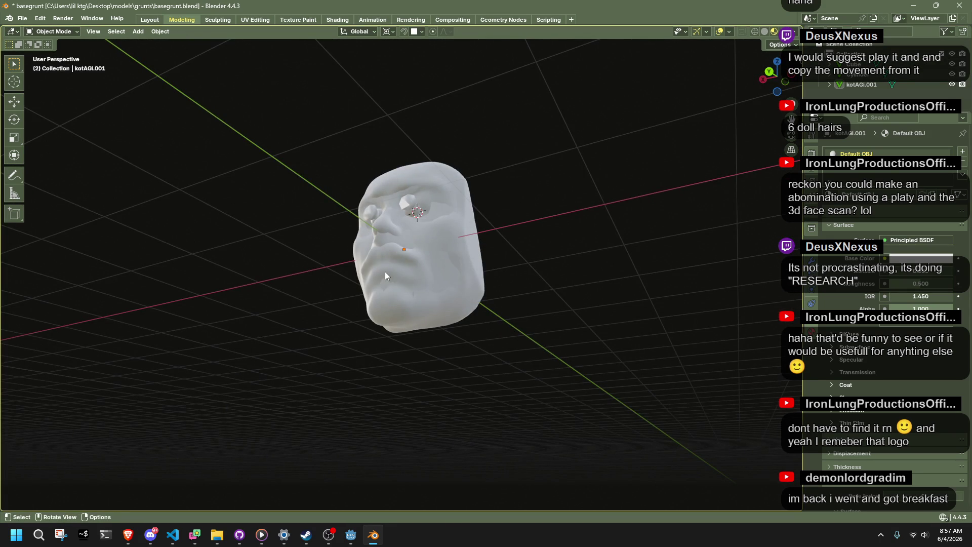
pyautogui.press('h')
pyautogui.moveTo(384, 271)
pyautogui.mouseDown()
pyautogui.moveTo(589, 313)
pyautogui.moveTo(585, 282)
pyautogui.moveTo(527, 270)
pyautogui.mouseUp()
# Toggle the Cylinder head in and out of edit mode, then quit Blender with Don't Save
pyautogui.press('Tab')
pyautogui.press('Tab')
pyautogui.press('Tab')
pyautogui.moveTo(520, 197)
pyautogui.mouseDown()
pyautogui.moveTo(535, 289)
pyautogui.moveTo(573, 323)
pyautogui.moveTo(642, 323)
pyautogui.moveTo(640, 312)
pyautogui.moveTo(591, 310)
pyautogui.moveTo(506, 284)
pyautogui.moveTo(504, 269)
pyautogui.moveTo(530, 254)
pyautogui.moveTo(530, 232)
pyautogui.moveTo(577, 329)
pyautogui.moveTo(525, 359)
pyautogui.moveTo(582, 358)
pyautogui.moveTo(603, 324)
pyautogui.moveTo(560, 298)
pyautogui.moveTo(437, 310)
pyautogui.moveTo(471, 327)
pyautogui.mouseUp()
pyautogui.press('Tab')
pyautogui.scroll(4, 573, 298)
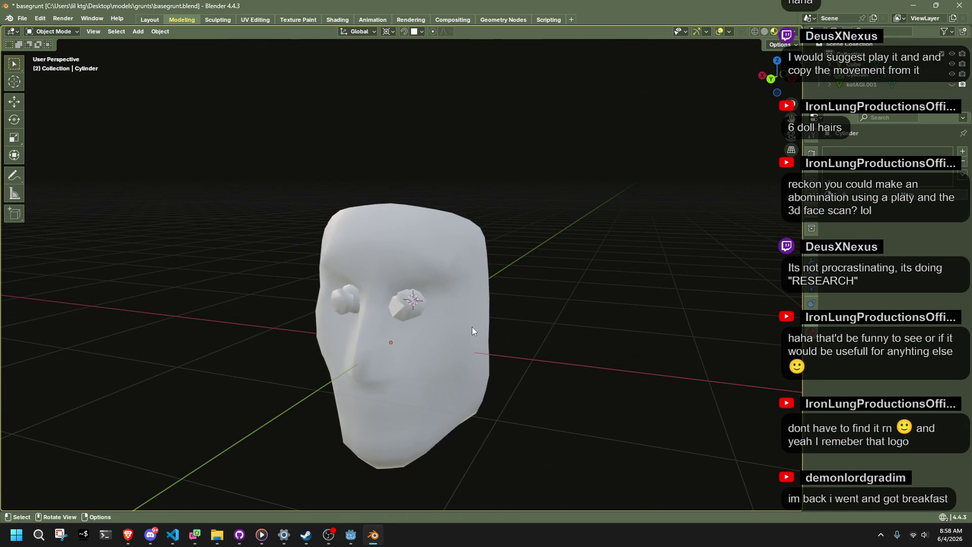
pyautogui.click(959, 5)
pyautogui.click(498, 284)
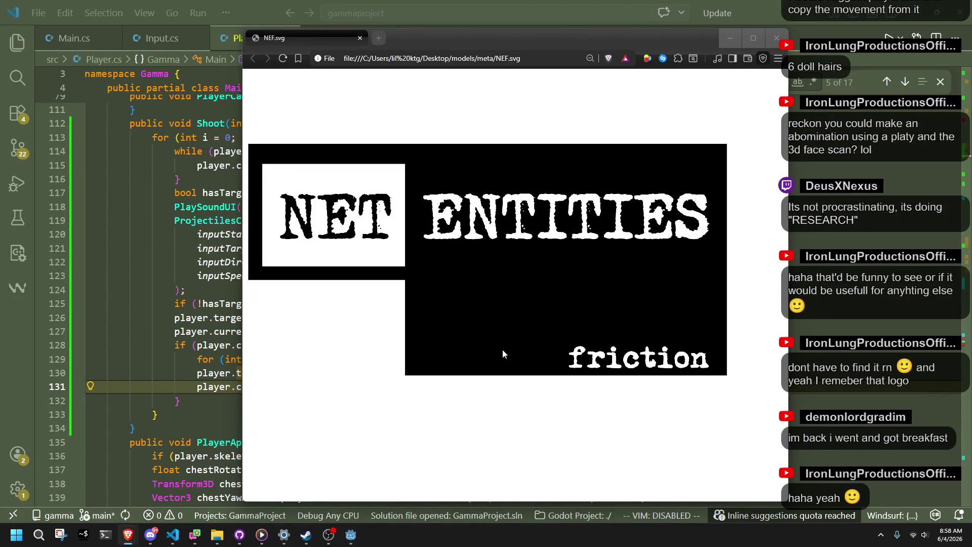
# Zoom the NEF.svg logo to 100% and resize the Brave window wider and shorter
pyautogui.scroll(1, 301, 175)
pyautogui.scroll(-2, 309, 173)
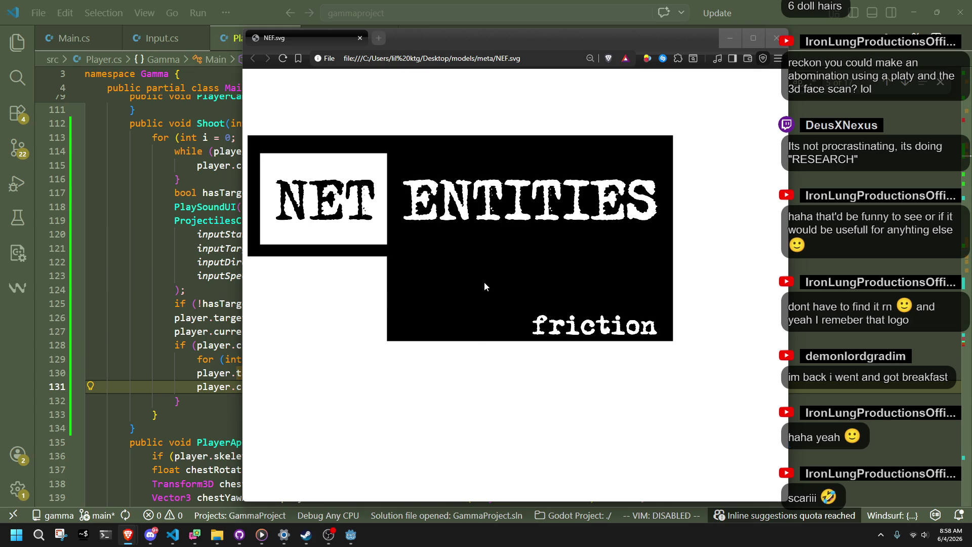
pyautogui.scroll(1, 484, 287)
pyautogui.scroll(1, 484, 285)
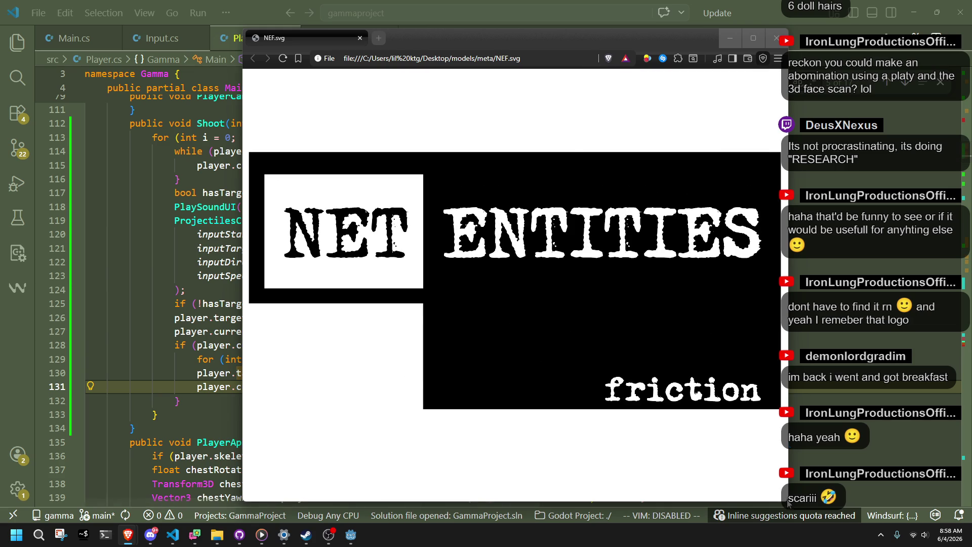
pyautogui.moveTo(785, 503)
pyautogui.mouseDown()
pyautogui.moveTo(874, 420)
pyautogui.moveTo(889, 379)
pyautogui.moveTo(867, 432)
pyautogui.moveTo(860, 412)
pyautogui.mouseUp()
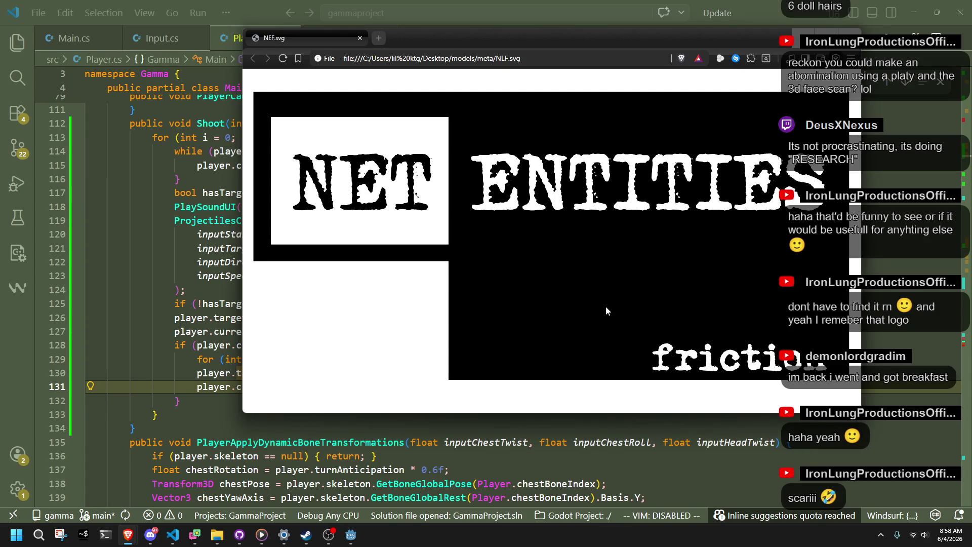
# Launch Snipping Tool and start a new snip over the logo
pyautogui.rightClick(663, 264)
pyautogui.click(538, 233)
pyautogui.click(60, 535)
pyautogui.click(302, 71)
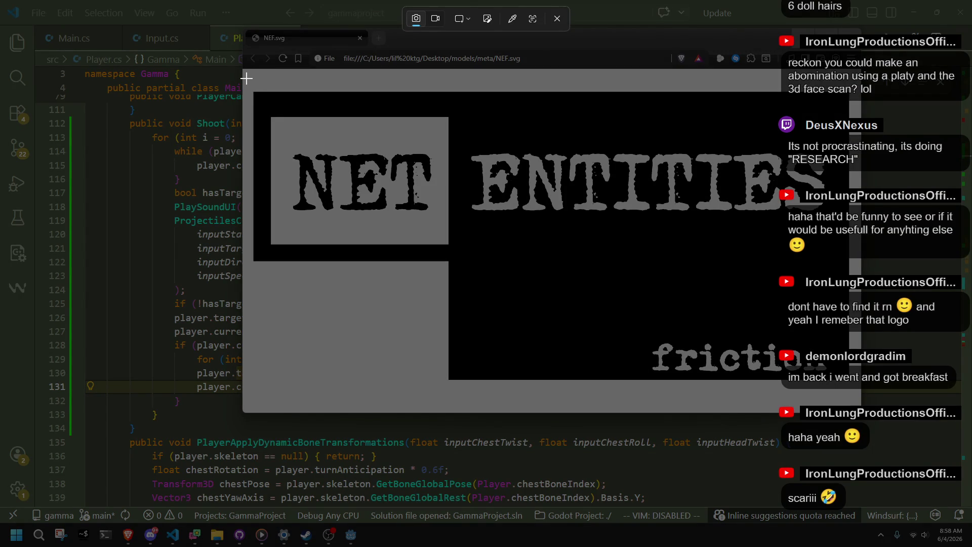
# Snip the NET ENTITIES logo, copy the capture, close Snipping Tool and shift Brave down-left
pyautogui.moveTo(249, 90)
pyautogui.mouseDown()
pyautogui.moveTo(789, 369)
pyautogui.moveTo(857, 389)
pyautogui.mouseUp()
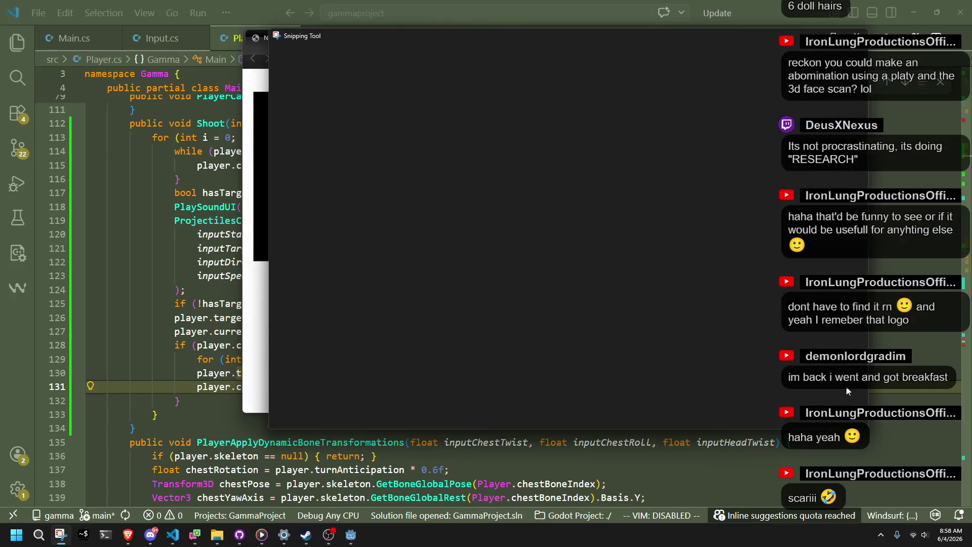
pyautogui.rightClick(661, 348)
pyautogui.click(729, 379)
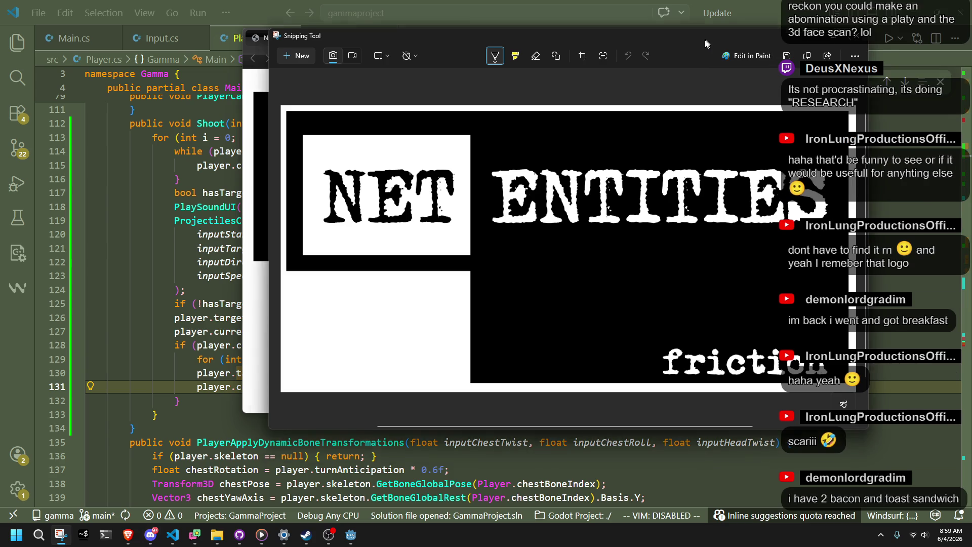
pyautogui.hotkey('alt', 'F4')
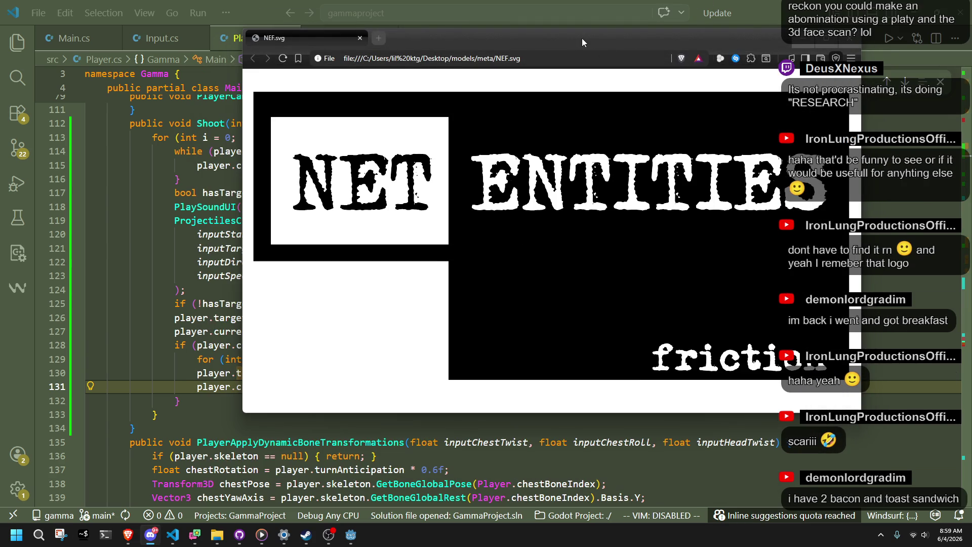
pyautogui.moveTo(582, 38); pyautogui.dragTo(418, 71)
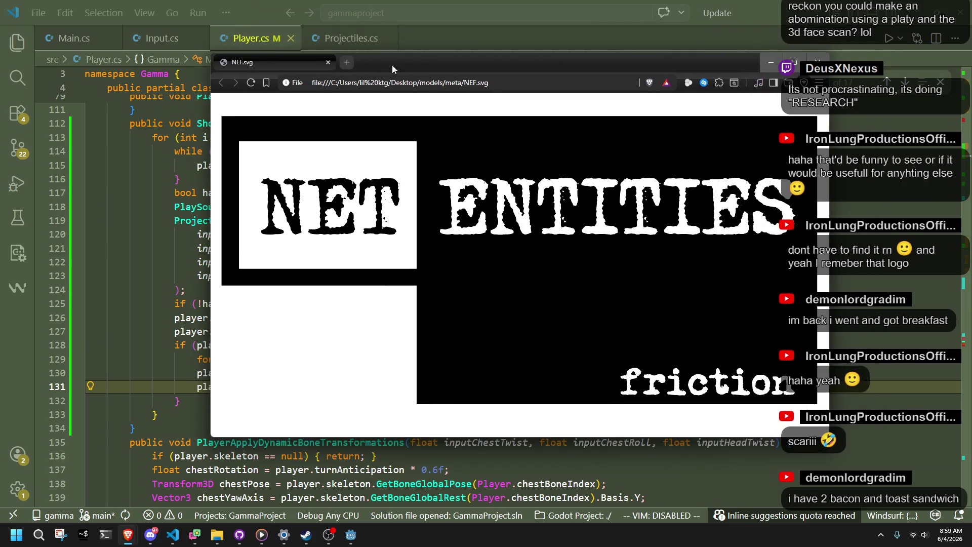
# In a fresh tab, search google.com for 'grits' and show the image results
pyautogui.click(346, 62)
pyautogui.click(328, 62)
pyautogui.write('google.com')
pyautogui.press('Return')
pyautogui.write('grits')
pyautogui.press('Return')
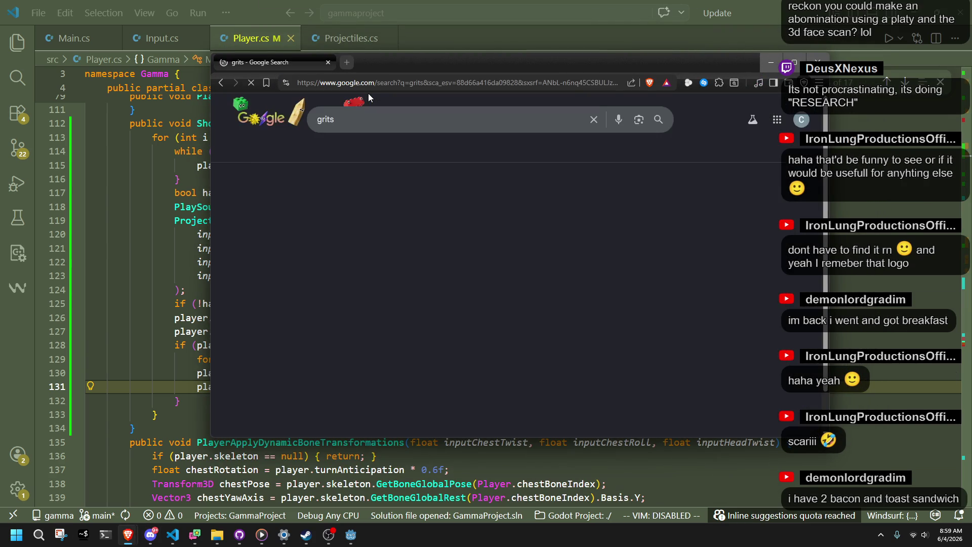
pyautogui.click(355, 178)
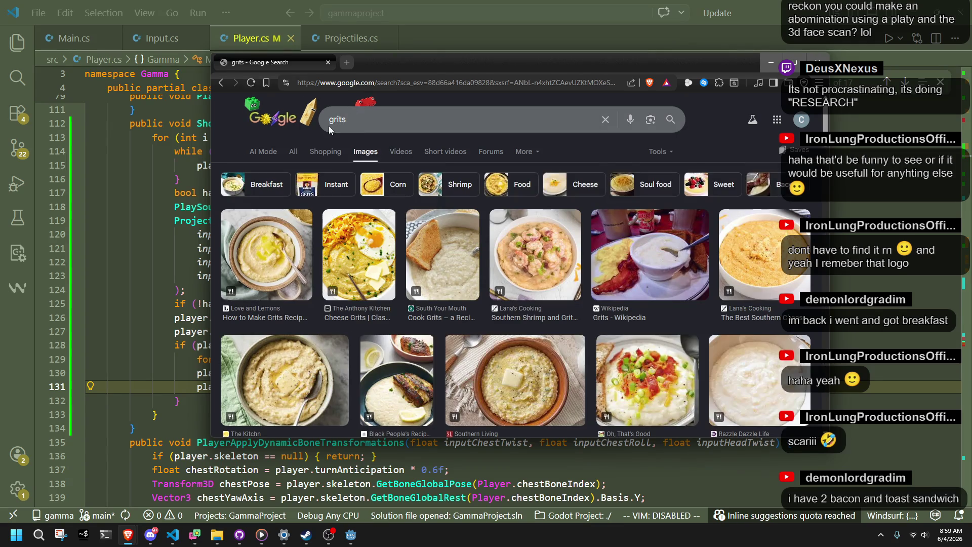
# Search images for 'waffle house grits' and preview the Reddit cheese grits image
pyautogui.click(332, 123)
pyautogui.write('waffle house')
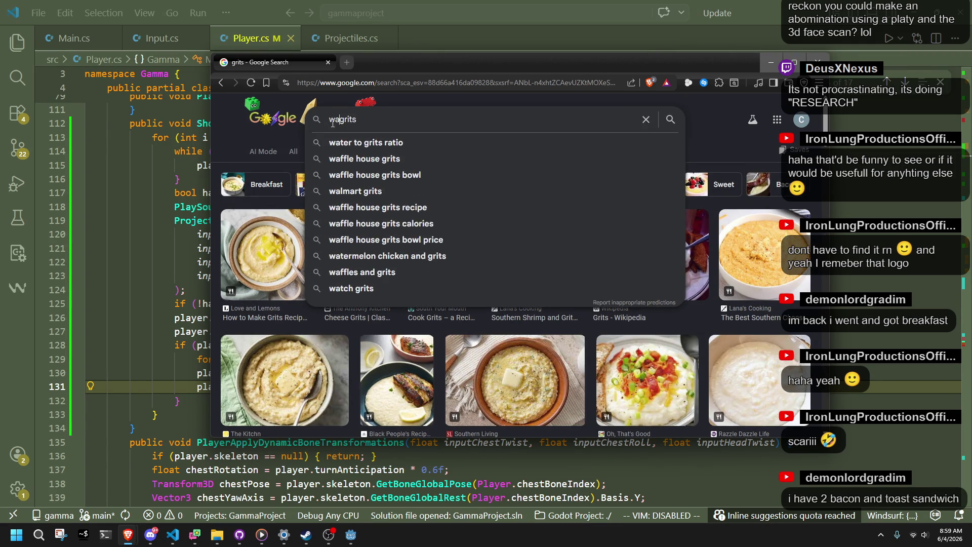
pyautogui.press('Return')
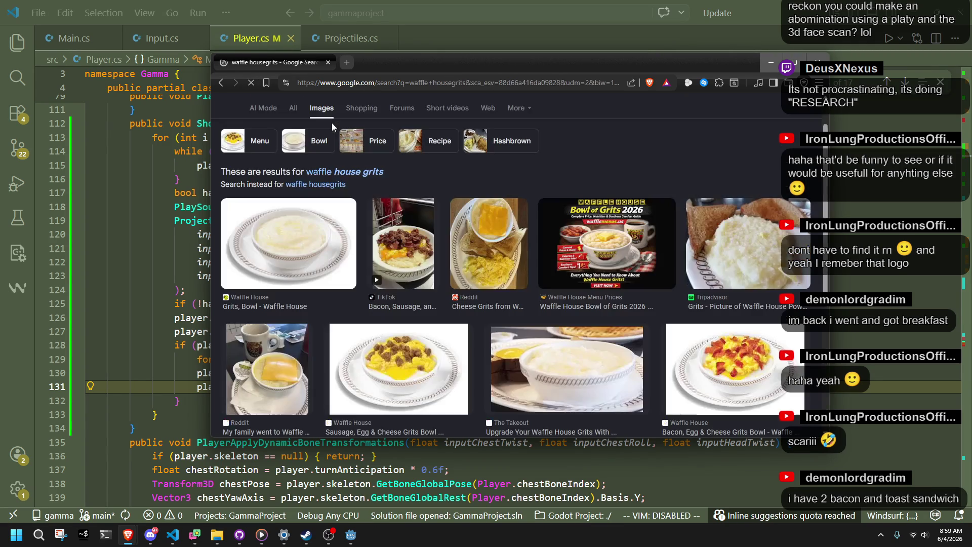
pyautogui.click(498, 298)
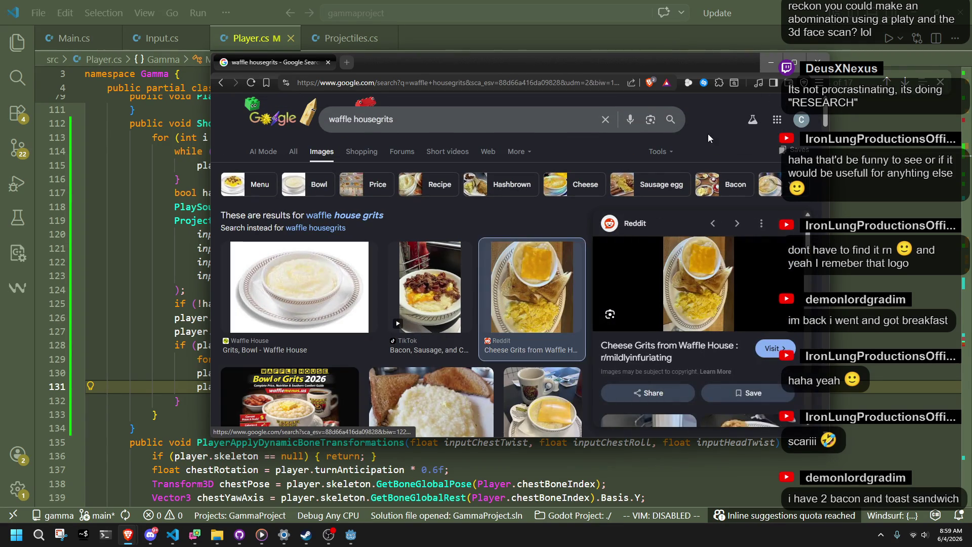
pyautogui.moveTo(698, 59); pyautogui.dragTo(698, 26)
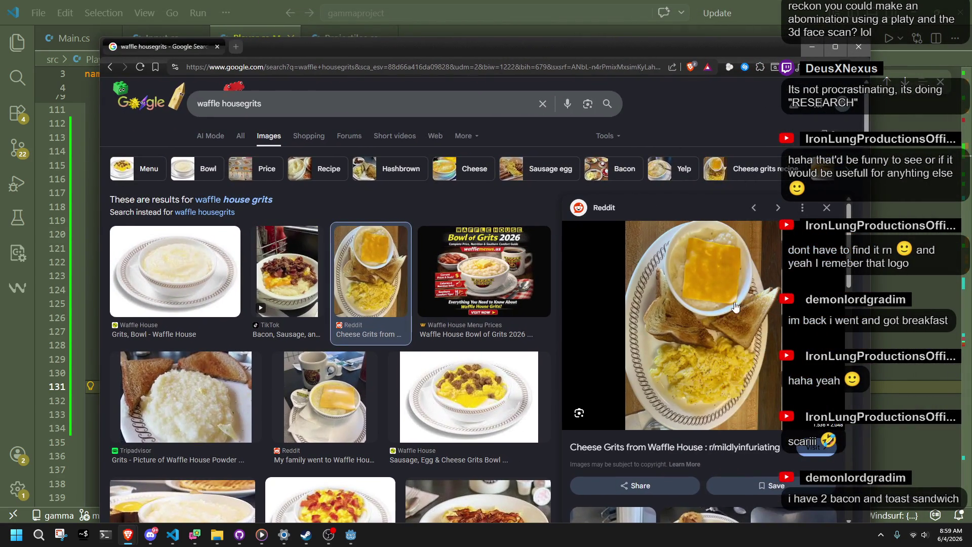
# Open the cheese grits photo full-size in its own tab
pyautogui.click(734, 305)
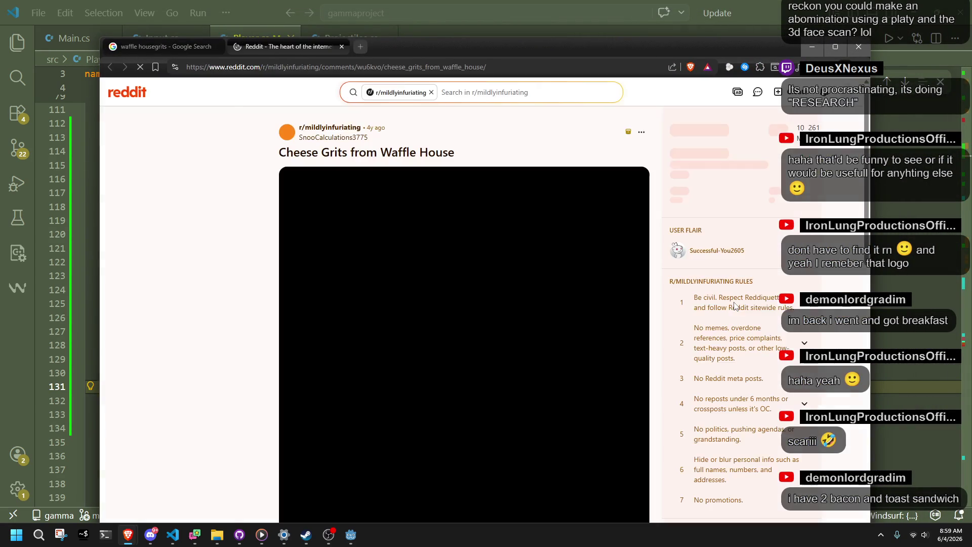
pyautogui.click(342, 46)
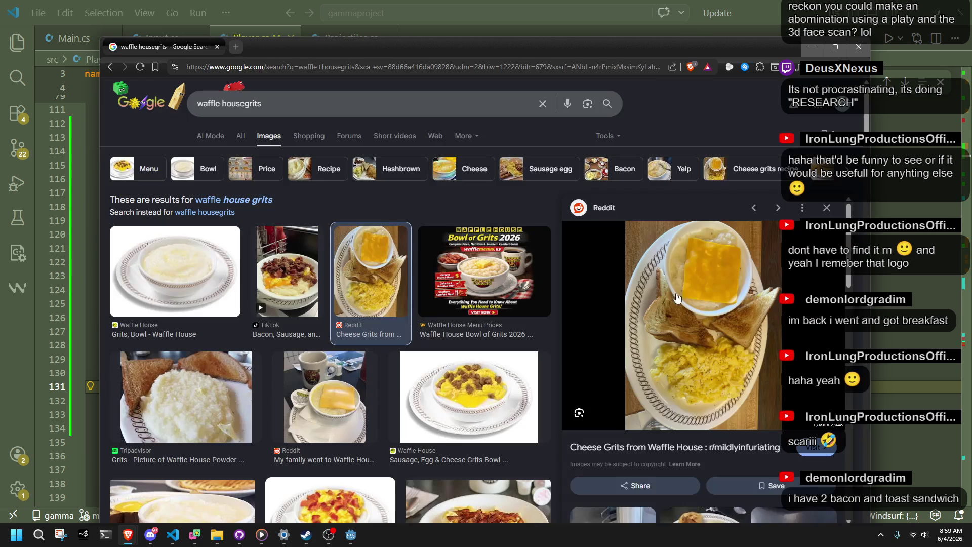
pyautogui.rightClick(676, 274)
pyautogui.click(739, 183)
pyautogui.click(295, 48)
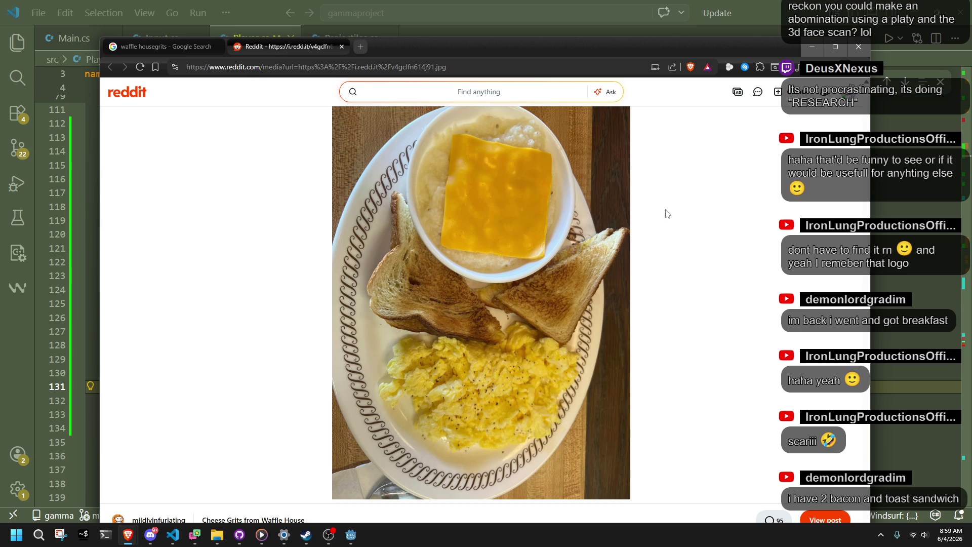
# Close the browser with both tabs and place the caret on line 126 of Player.cs
pyautogui.click(862, 46)
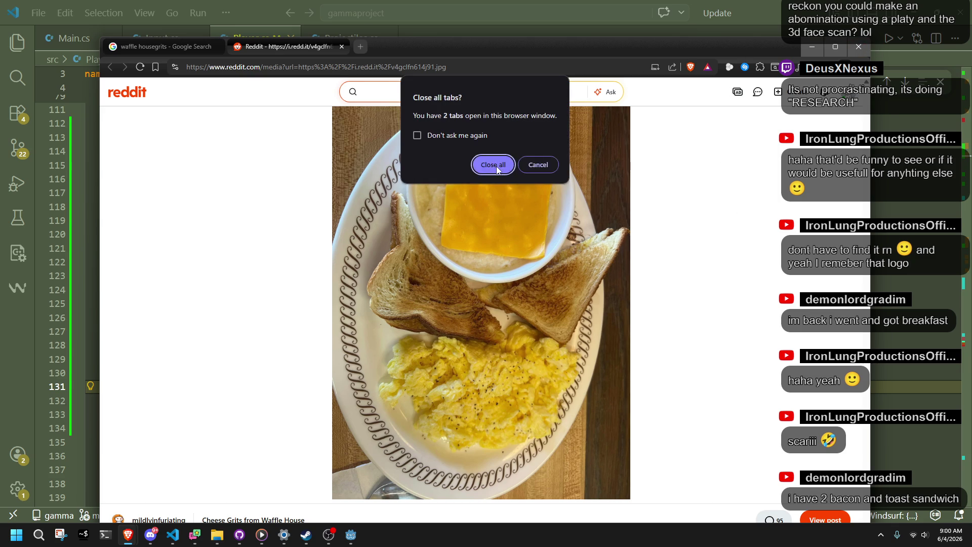
pyautogui.click(493, 165)
pyautogui.click(551, 316)
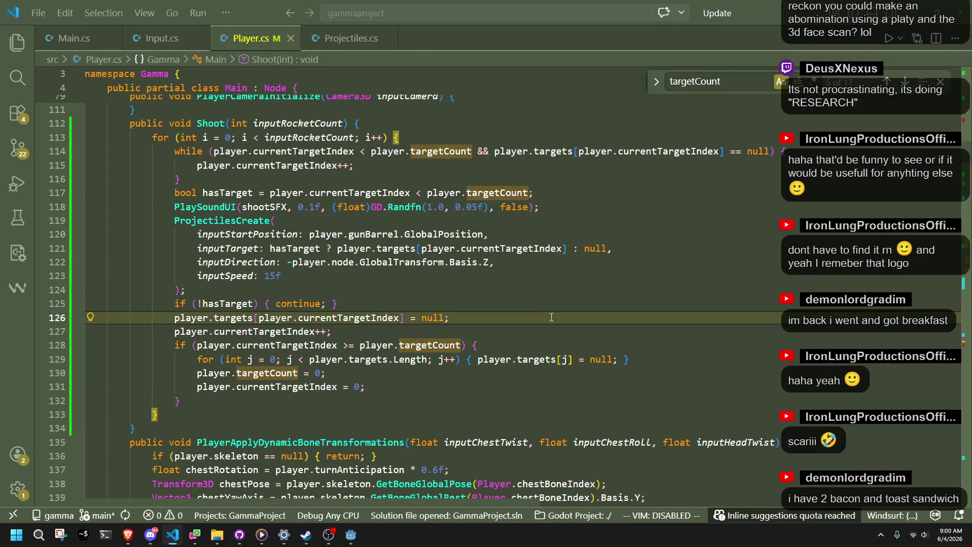
# Step through lines 127–133 of Shoot's targetCount/currentTargetIndex reset, then switch to Brave
pyautogui.click(417, 418)
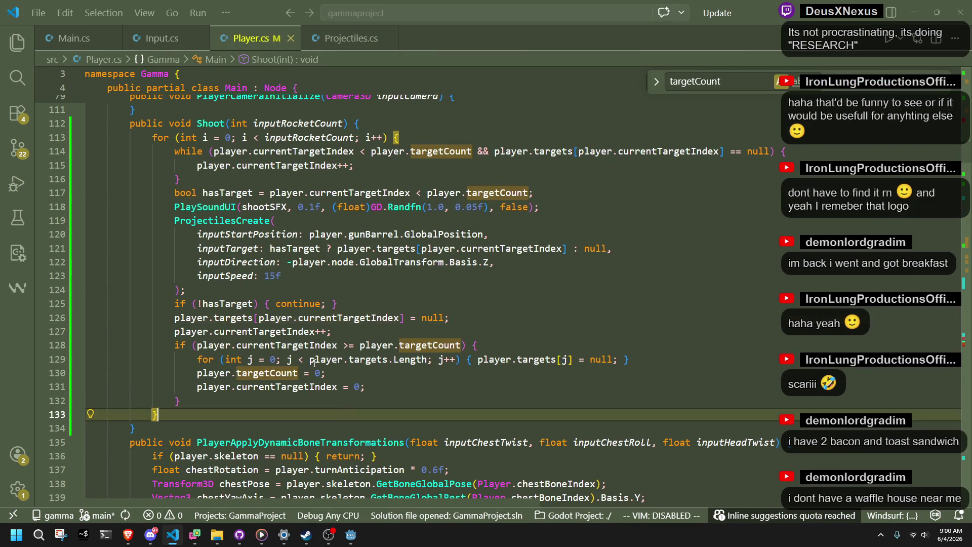
pyautogui.click(307, 395)
pyautogui.press('Up')
pyautogui.press('Up')
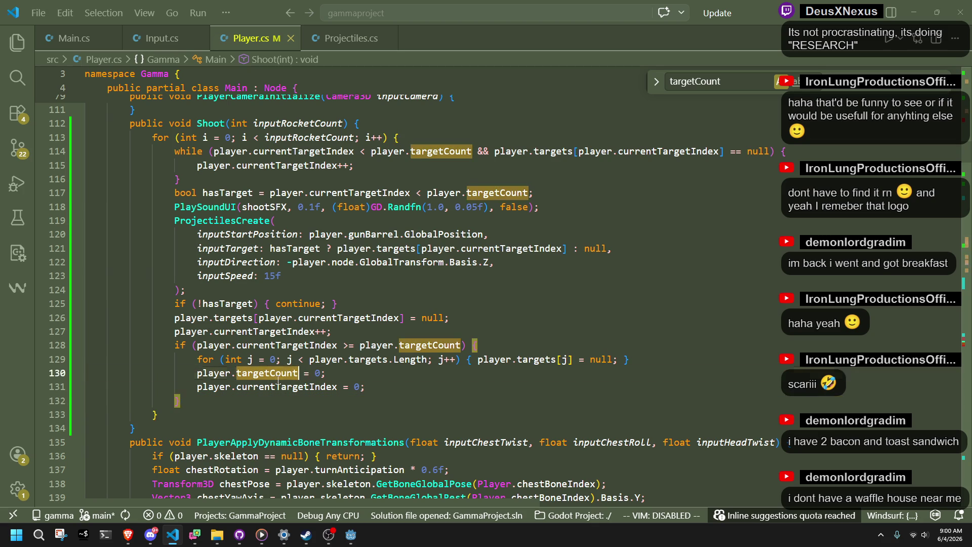
pyautogui.write('}')
pyautogui.click(317, 401)
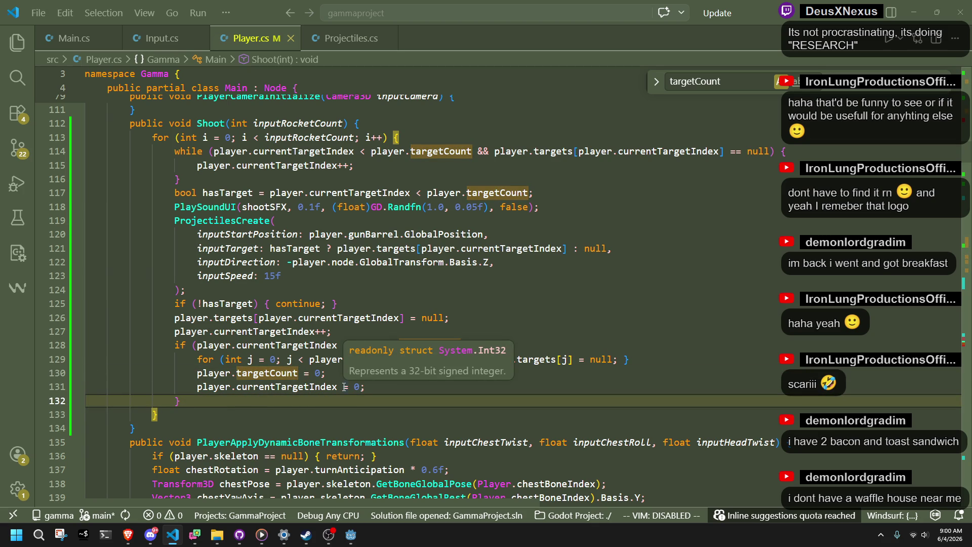
pyautogui.click(353, 327)
pyautogui.click(415, 373)
pyautogui.click(481, 388)
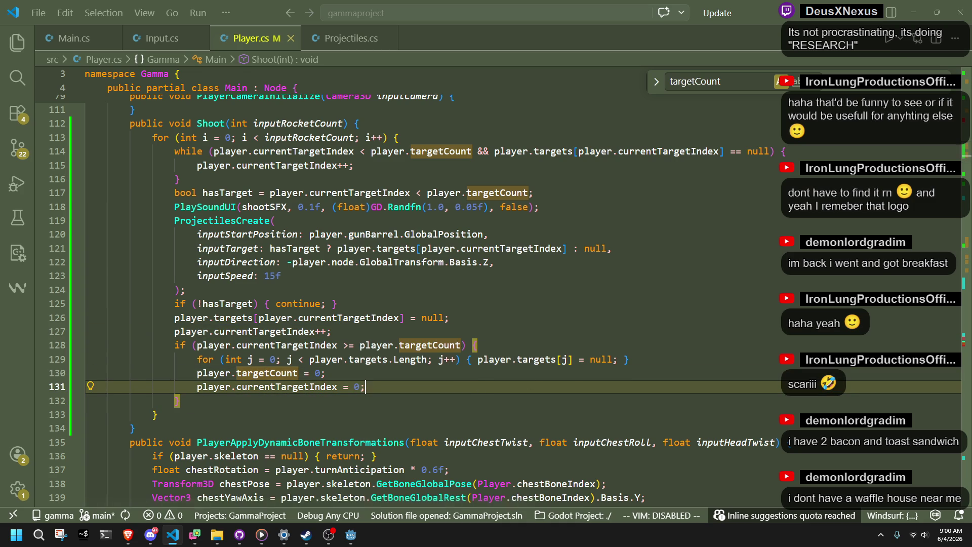
pyautogui.hotkey('alt', 'Tab')
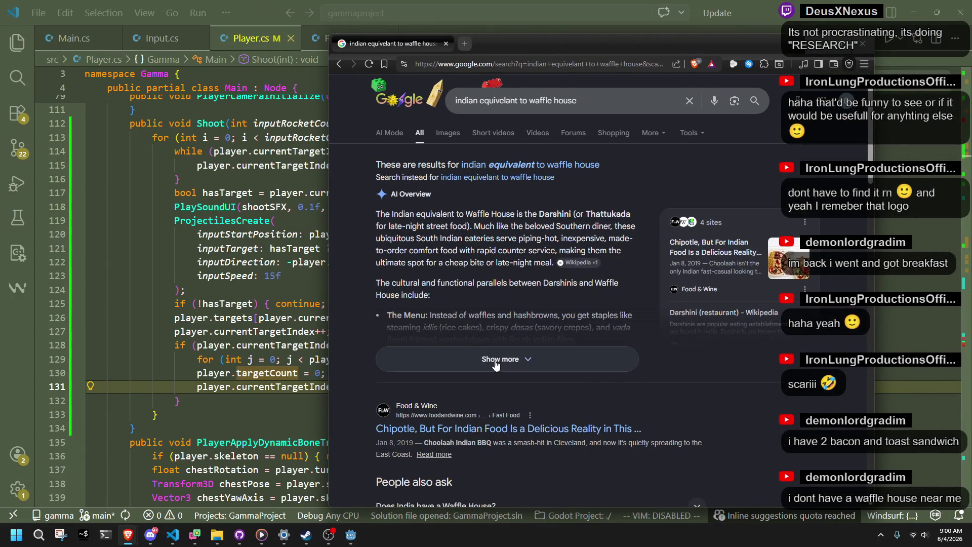
# Expand the AI Overview, copy the word Darshini and search Google for it
pyautogui.click(483, 359)
pyautogui.scroll(-2, 369, 248)
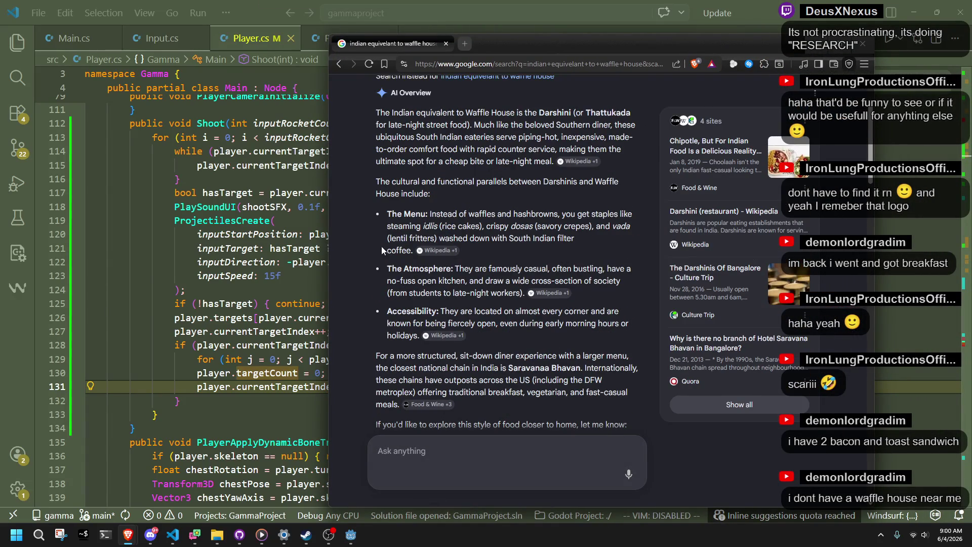
pyautogui.scroll(1, 378, 247)
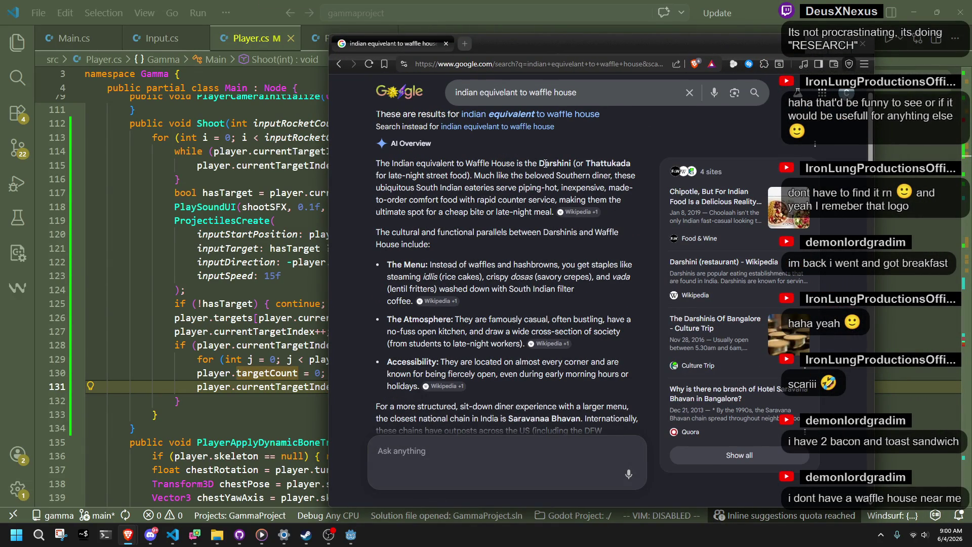
pyautogui.moveTo(548, 163); pyautogui.dragTo(574, 168)
pyautogui.hotkey('ctrl', 'c')
pyautogui.tripleClick(574, 104)
pyautogui.hotkey('ctrl', 'v')
pyautogui.press('Return')
# Show Darshini image results and refine the search to 'Darshini food'
pyautogui.click(438, 123)
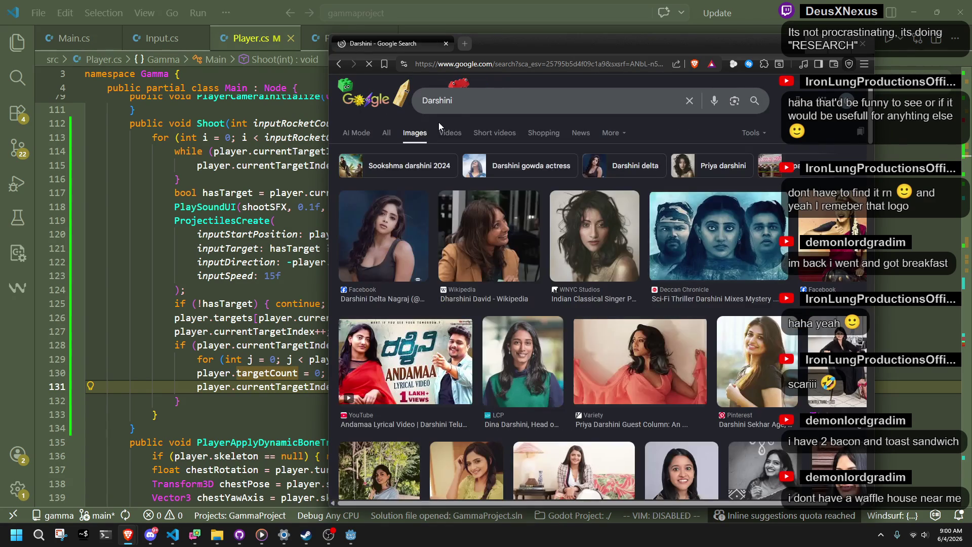
pyautogui.scroll(-4, 415, 243)
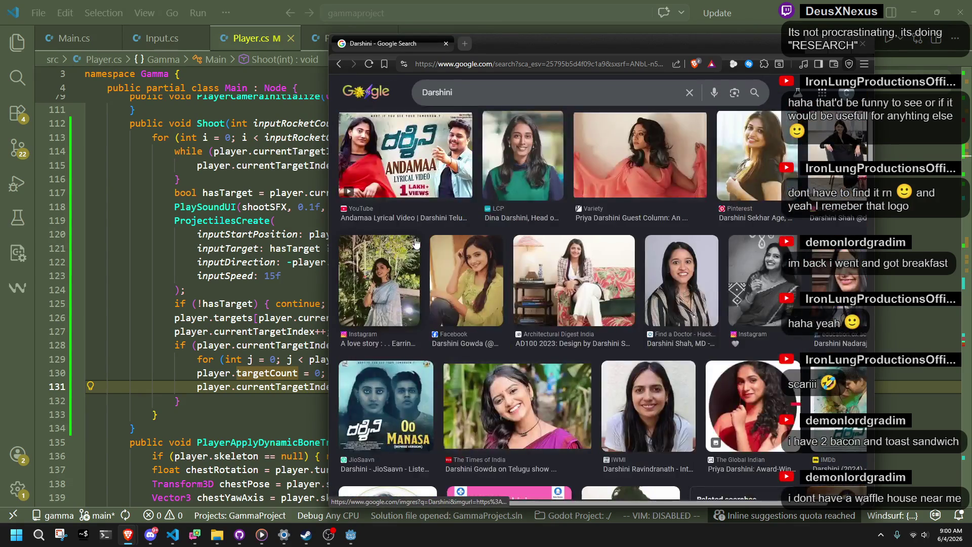
pyautogui.scroll(-4, 415, 243)
pyautogui.scroll(8, 439, 246)
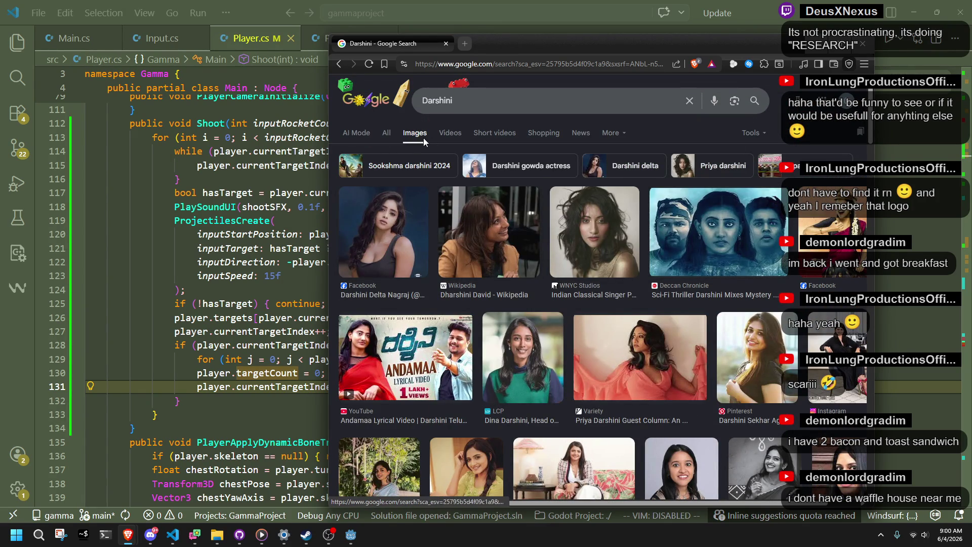
pyautogui.click(465, 103)
pyautogui.write('food')
pyautogui.press('Return')
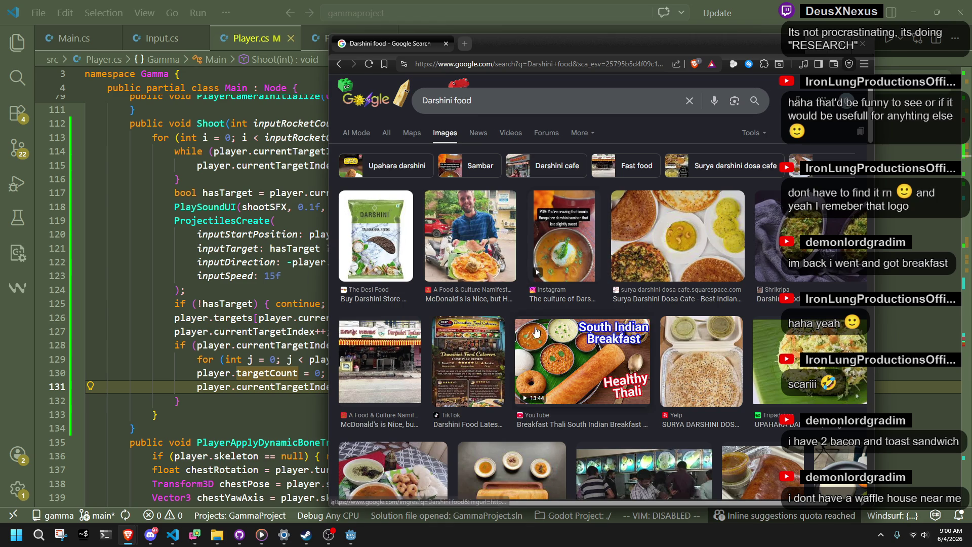
pyautogui.scroll(-5, 599, 302)
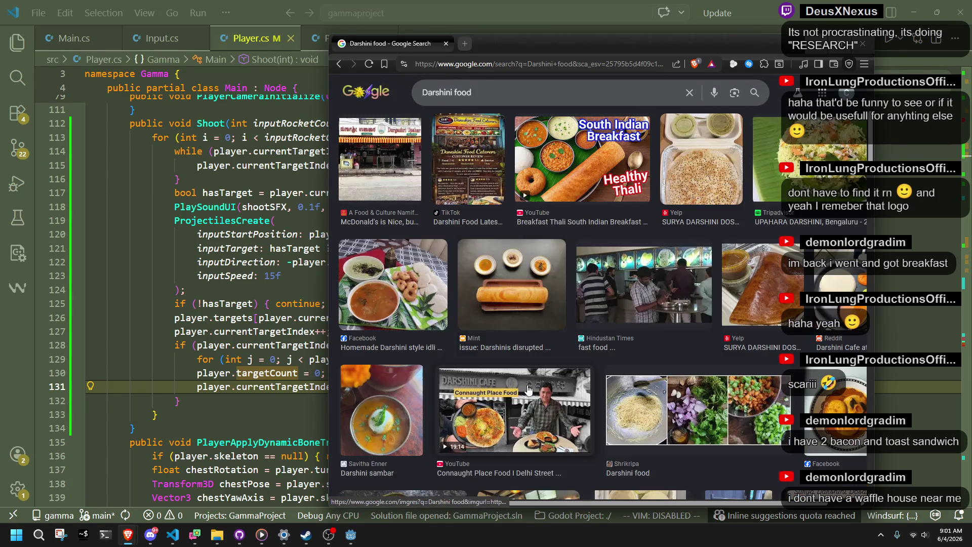
pyautogui.scroll(5, 597, 296)
# Back in Player.cs, revisit lines 126–131 and Shoot's closing brace, then switch to Godot
pyautogui.hotkey('alt', 'Tab')
pyautogui.click(530, 318)
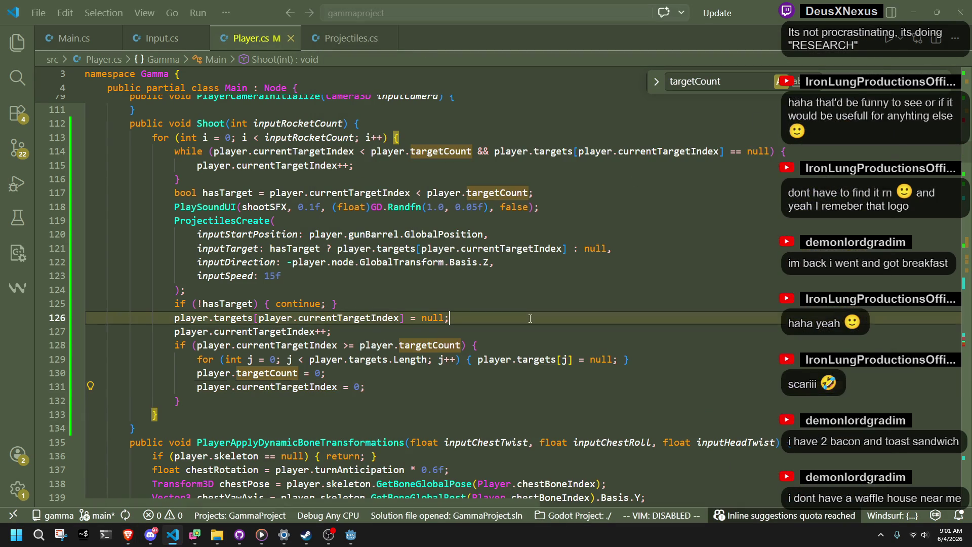
pyautogui.click(278, 423)
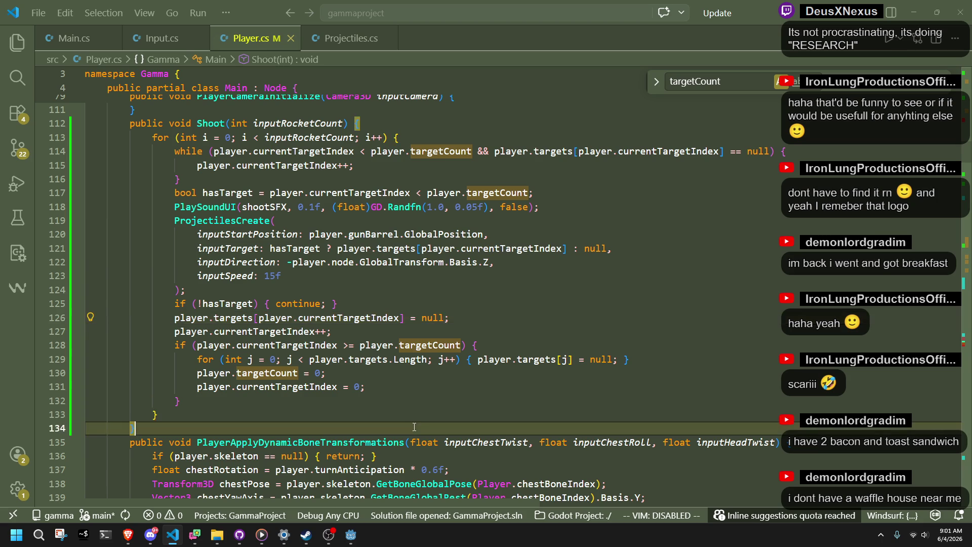
pyautogui.scroll(1, 279, 423)
pyautogui.click(287, 411)
pyautogui.click(396, 440)
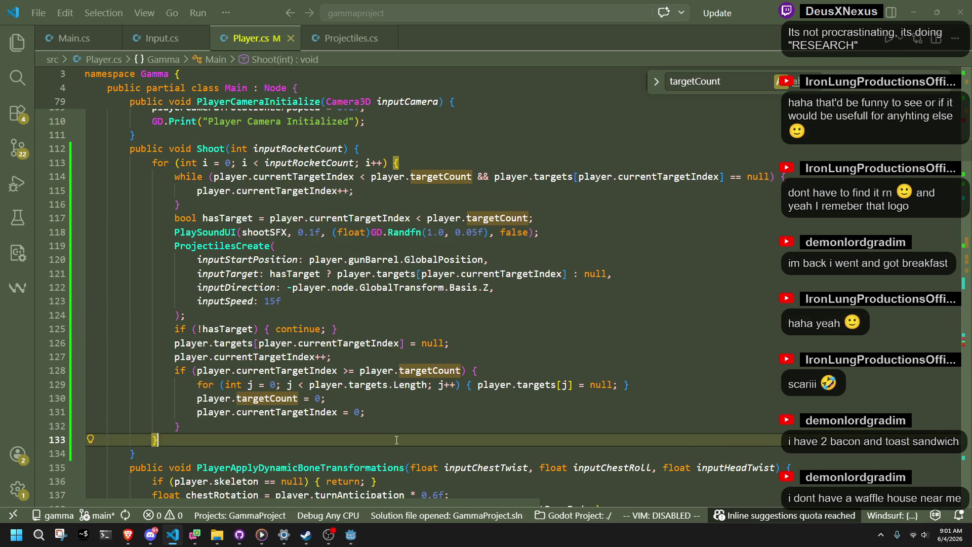
pyautogui.hotkey('alt', 'Tab')
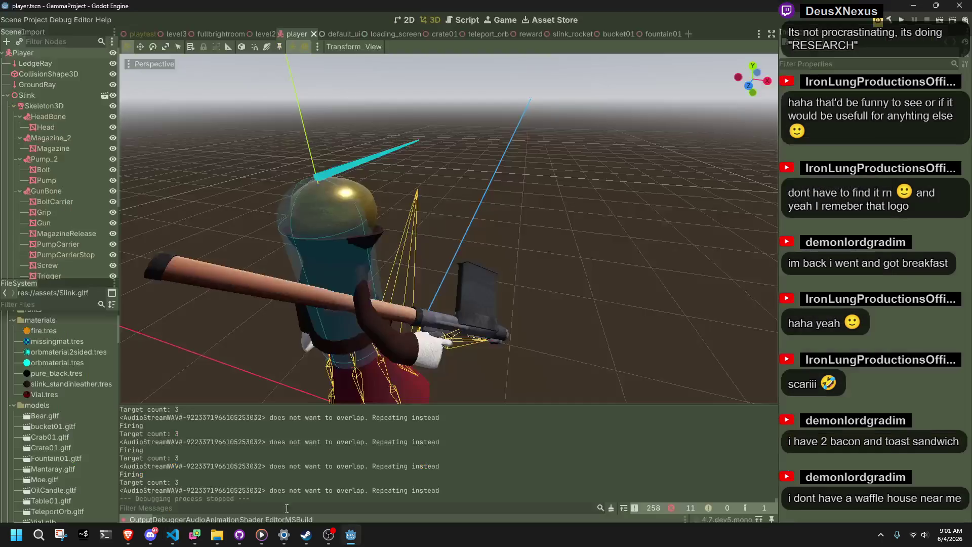
# Filter the Godot output log to 'Target' messages and return to Player.cs in VS Code
pyautogui.click(243, 508)
pyautogui.write('Target')
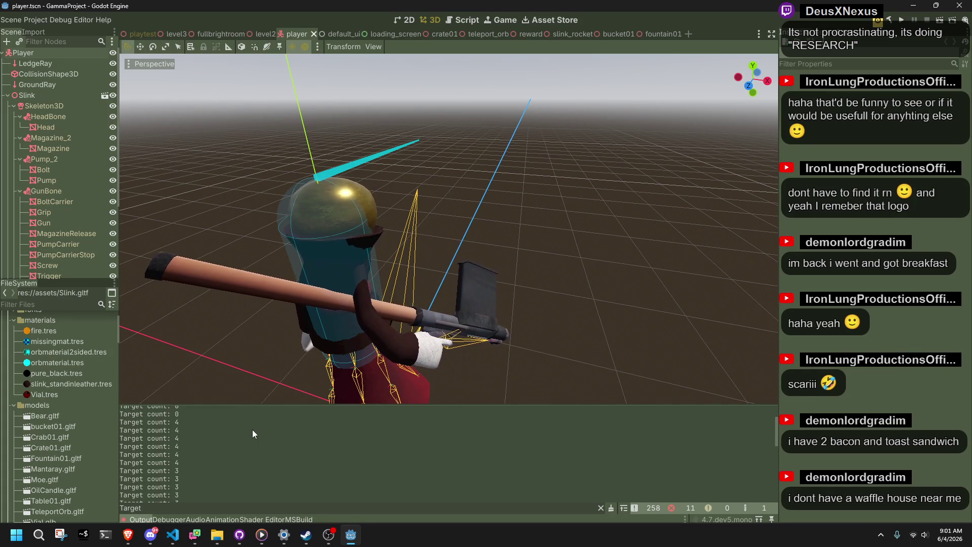
pyautogui.click(173, 534)
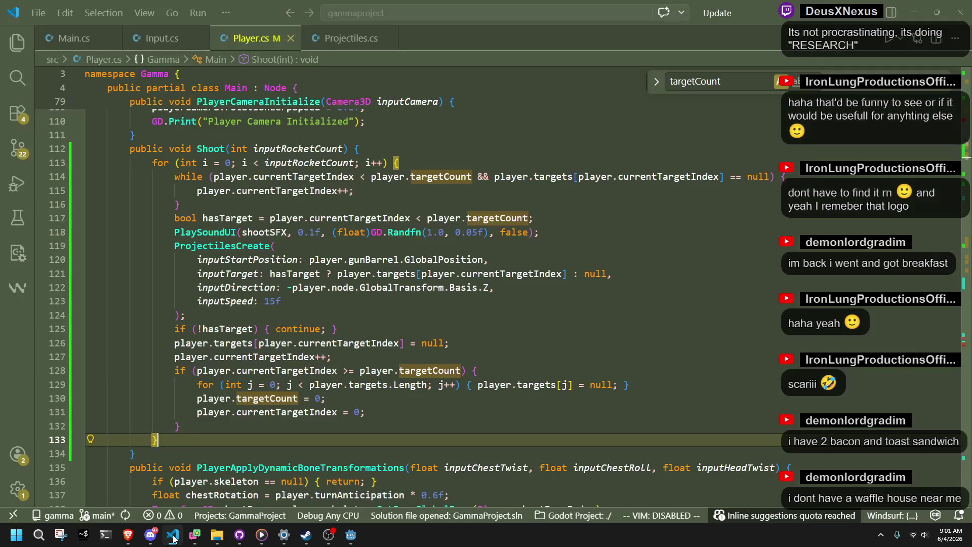
pyautogui.doubleClick(188, 176)
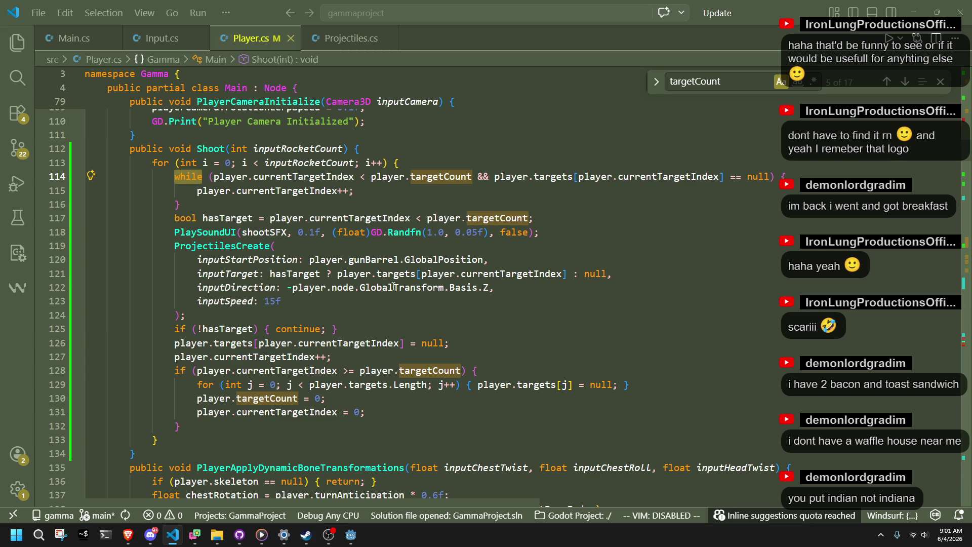
pyautogui.click(299, 453)
pyautogui.hotkey('alt', 'Tab')
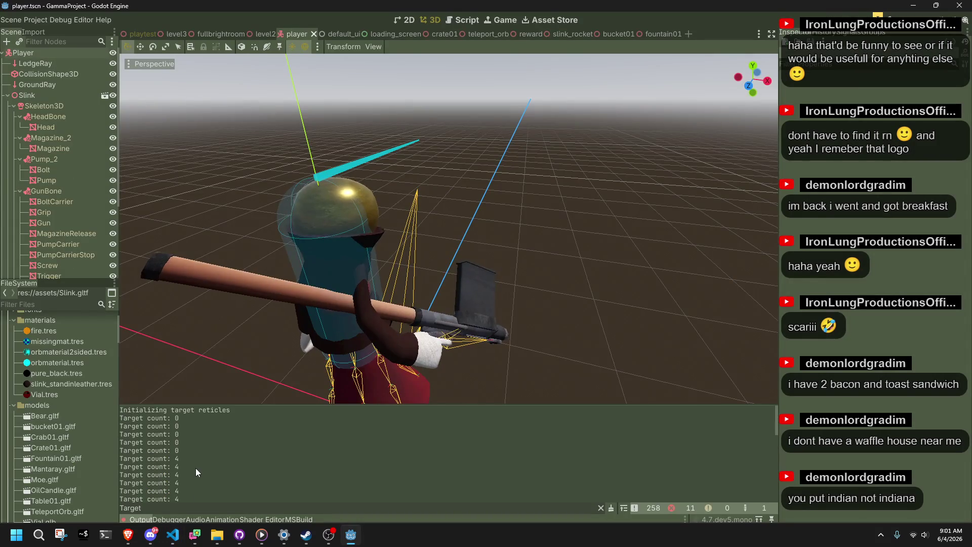
pyautogui.click(176, 540)
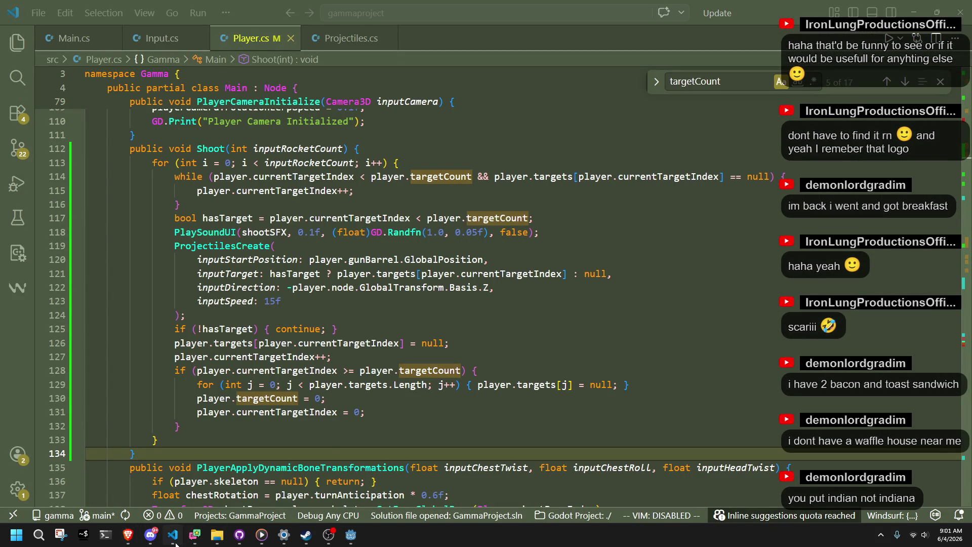
pyautogui.click(351, 535)
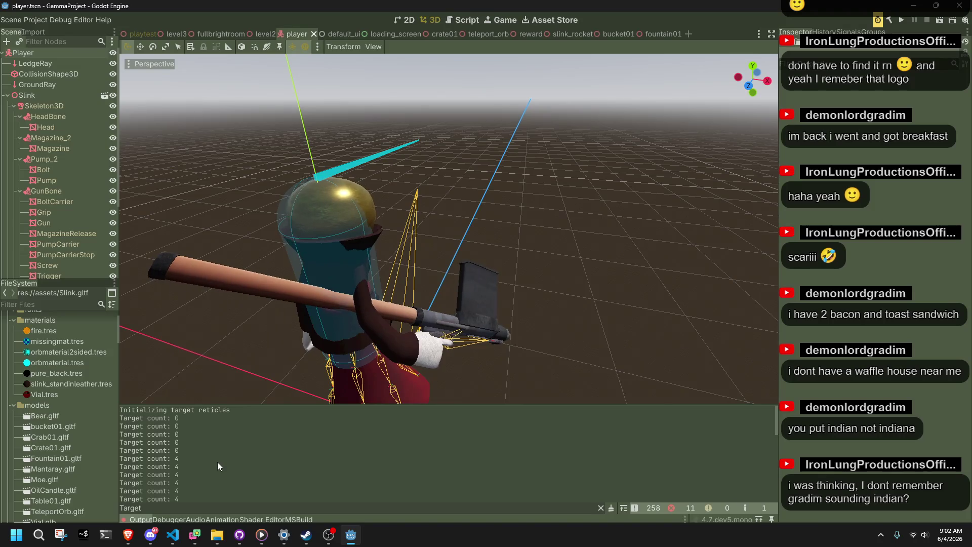
pyautogui.moveTo(194, 497); pyautogui.dragTo(120, 411)
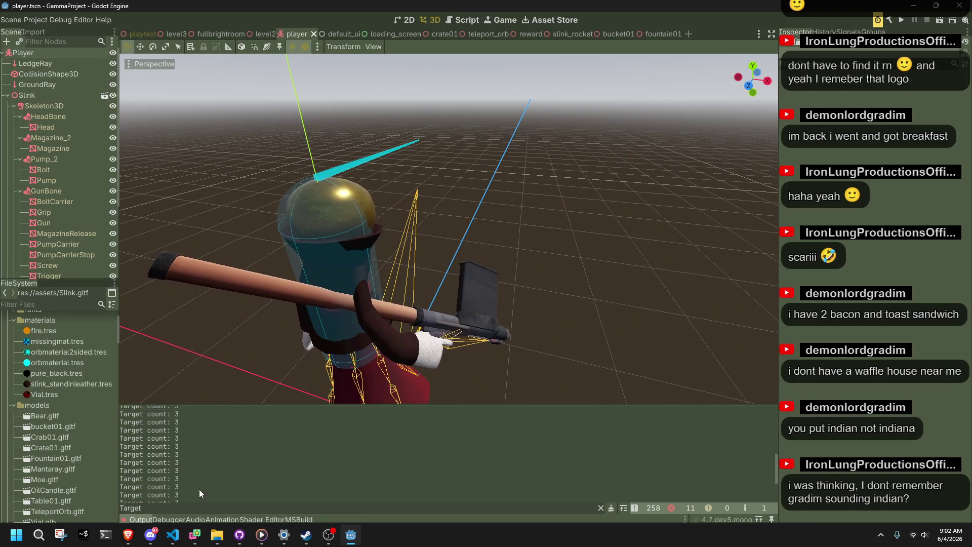
pyautogui.moveTo(187, 496)
pyautogui.mouseDown()
pyautogui.moveTo(132, 409)
pyautogui.moveTo(118, 408)
pyautogui.mouseUp()
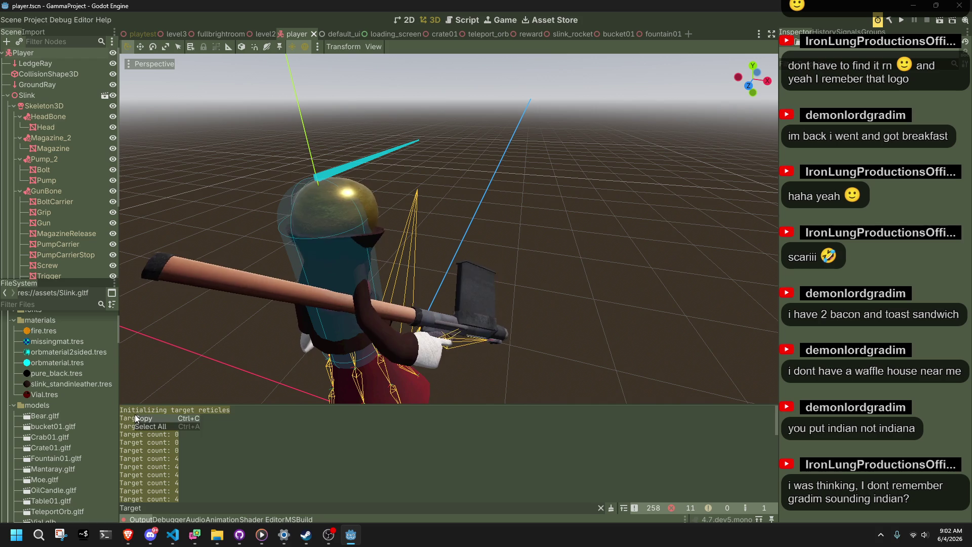
pyautogui.click(594, 414)
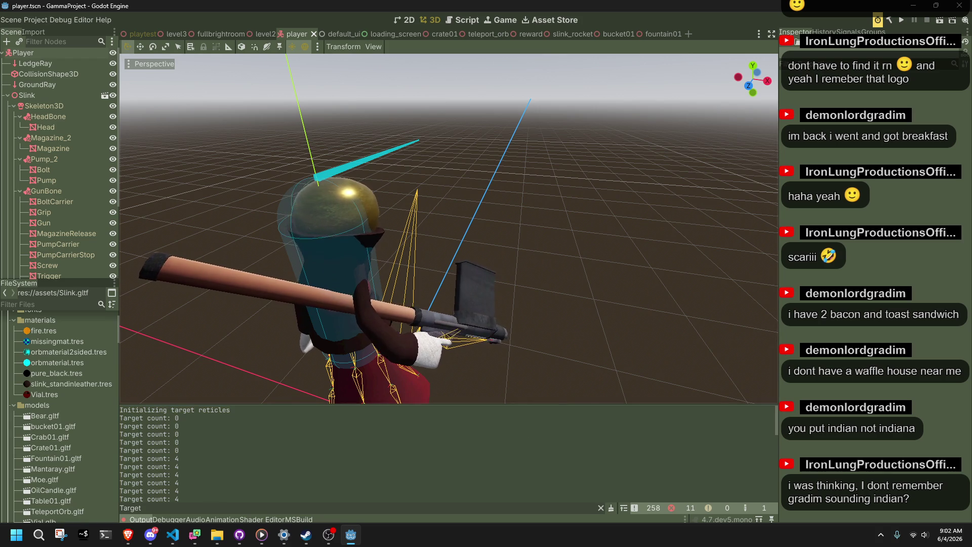
pyautogui.hotkey('alt', 'Tab')
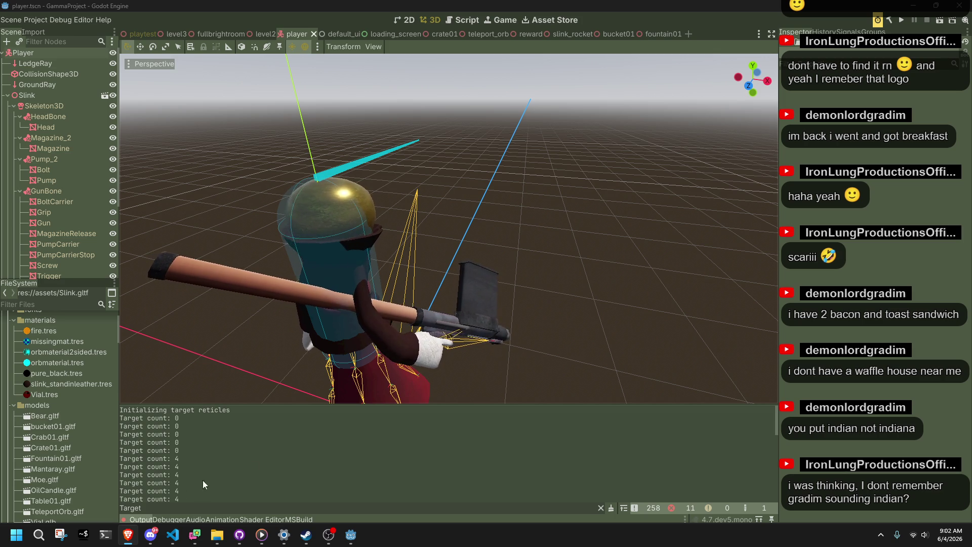
pyautogui.click(183, 533)
pyautogui.click(186, 315)
pyautogui.hotkey('alt', 'Tab')
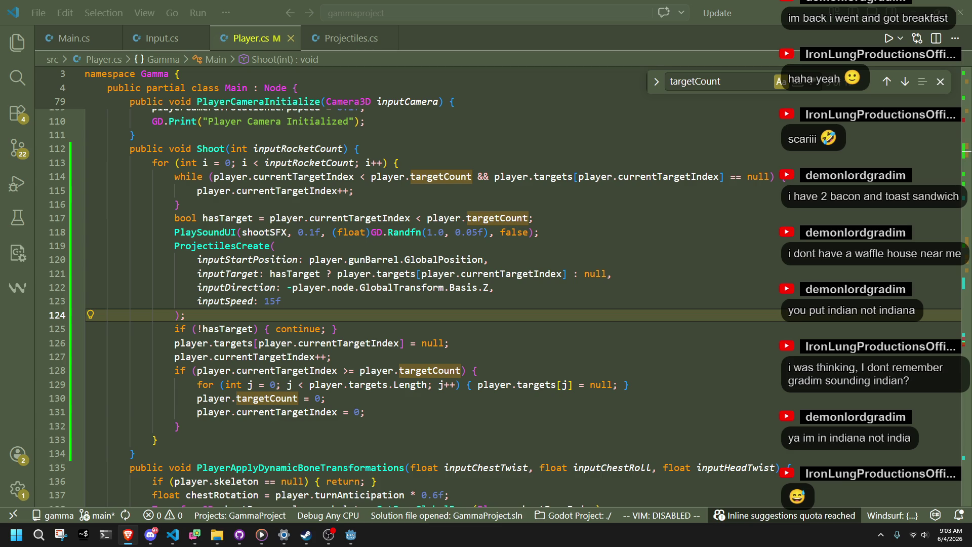
# Scroll through Player.cs from the line 127 increment down toward PlayerUpdate
pyautogui.click(481, 357)
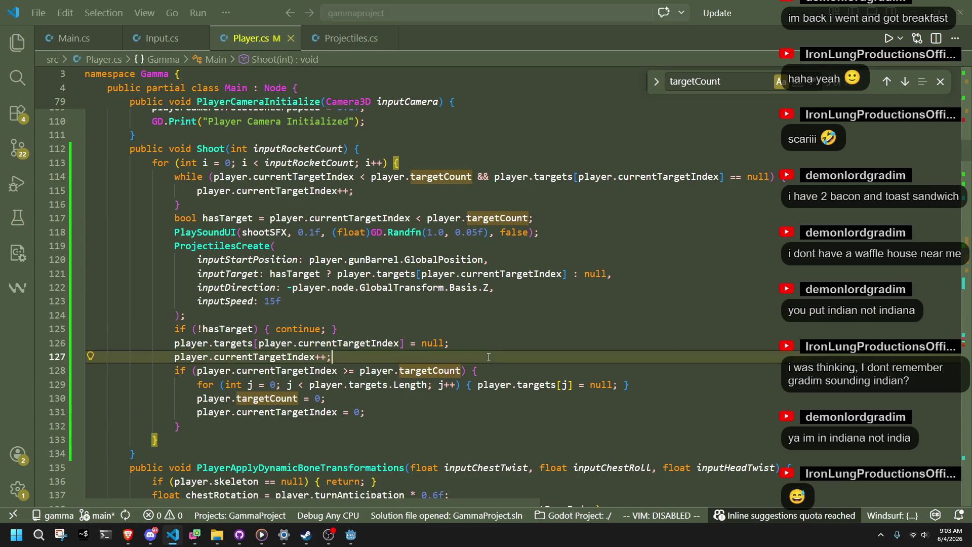
pyautogui.scroll(3, 481, 355)
pyautogui.scroll(-8, 481, 354)
pyautogui.scroll(-13, 482, 354)
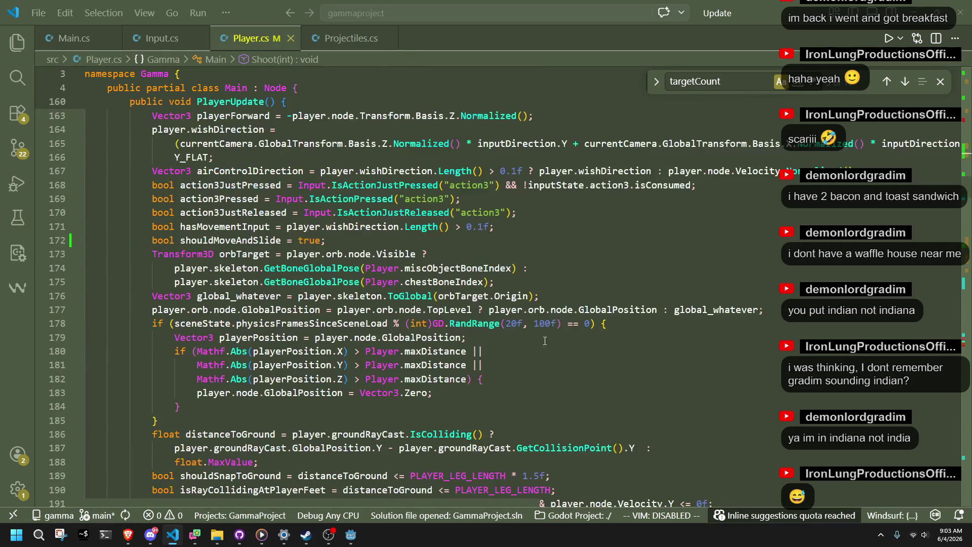
pyautogui.scroll(-20, 939, 210)
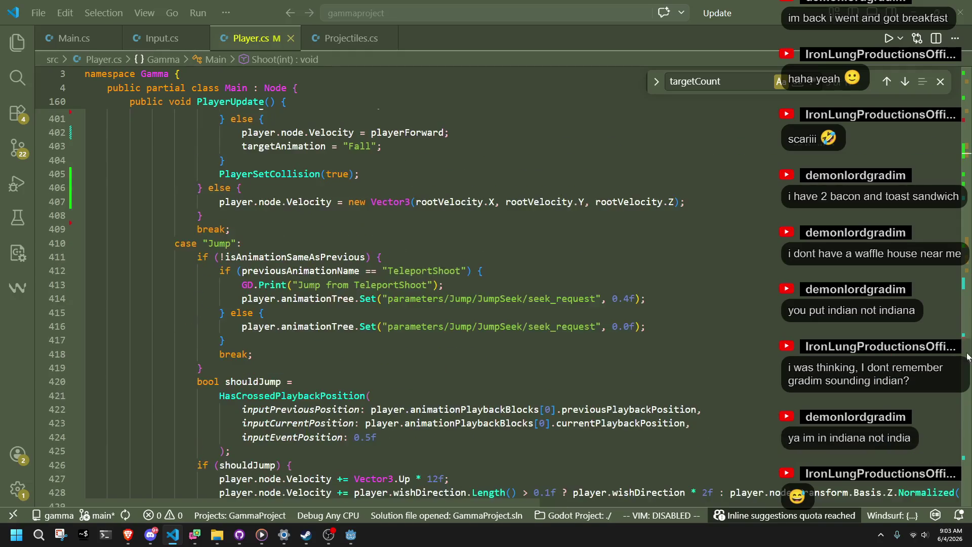
pyautogui.scroll(3, 495, 298)
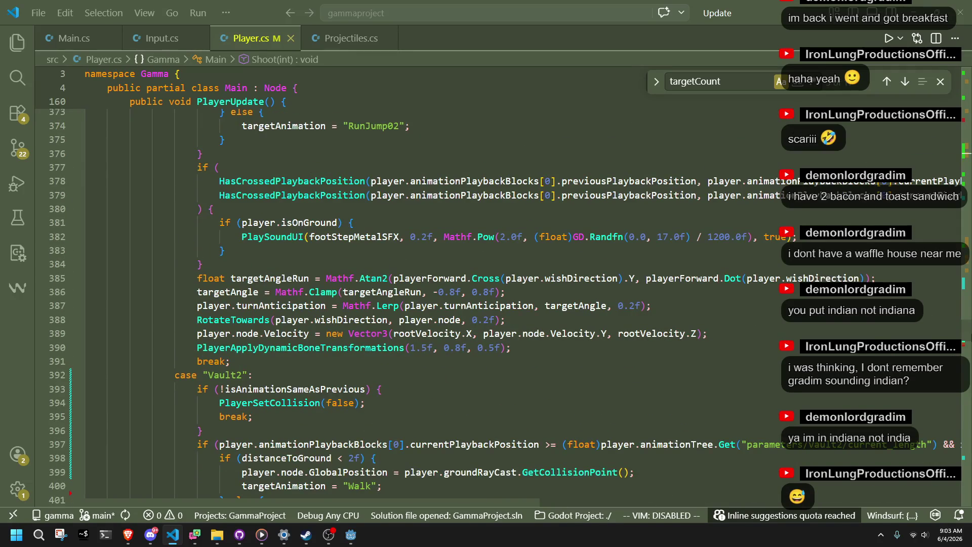
pyautogui.scroll(-20, 405, 283)
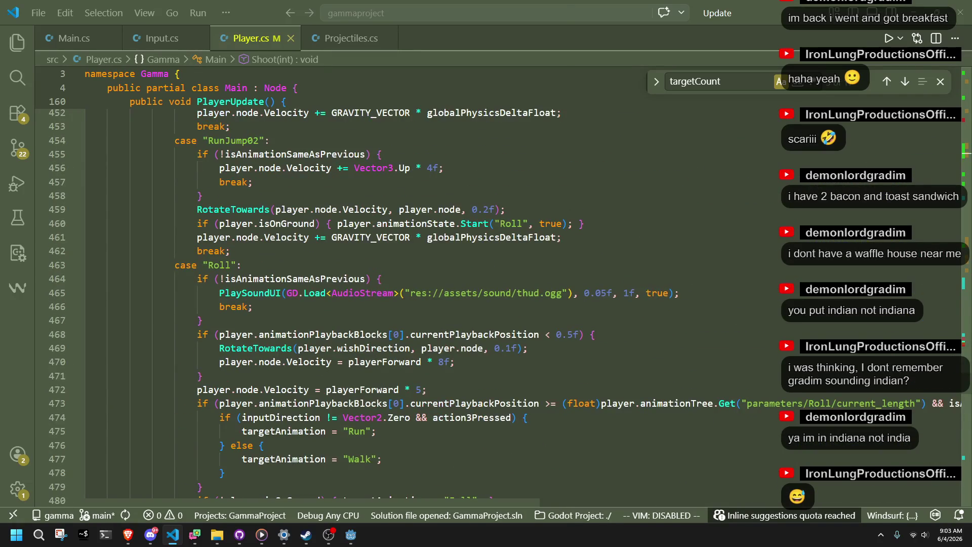
pyautogui.scroll(20, 969, 317)
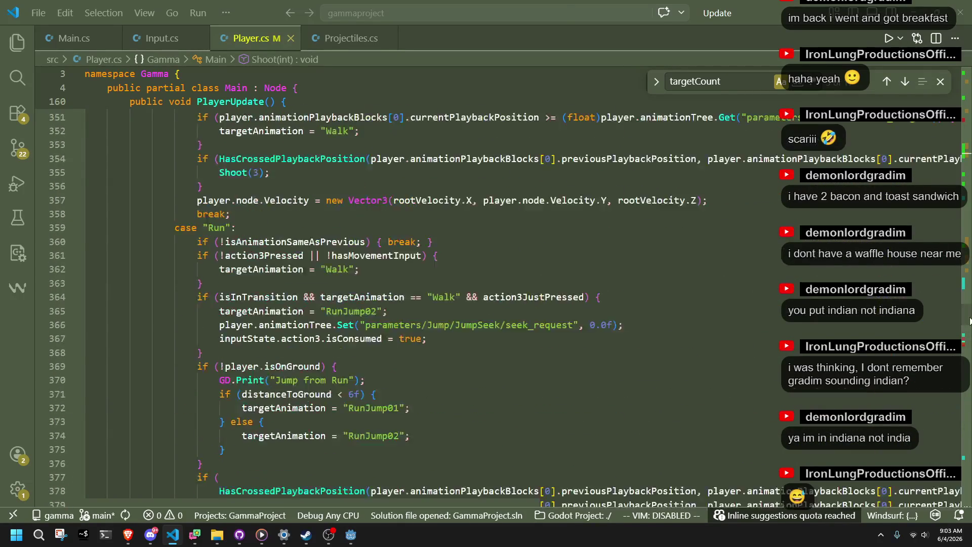
pyautogui.moveTo(969, 318); pyautogui.dragTo(960, 257)
# Inspect the firing block on lines 258–266, ending at the end of line 260
pyautogui.click(512, 286)
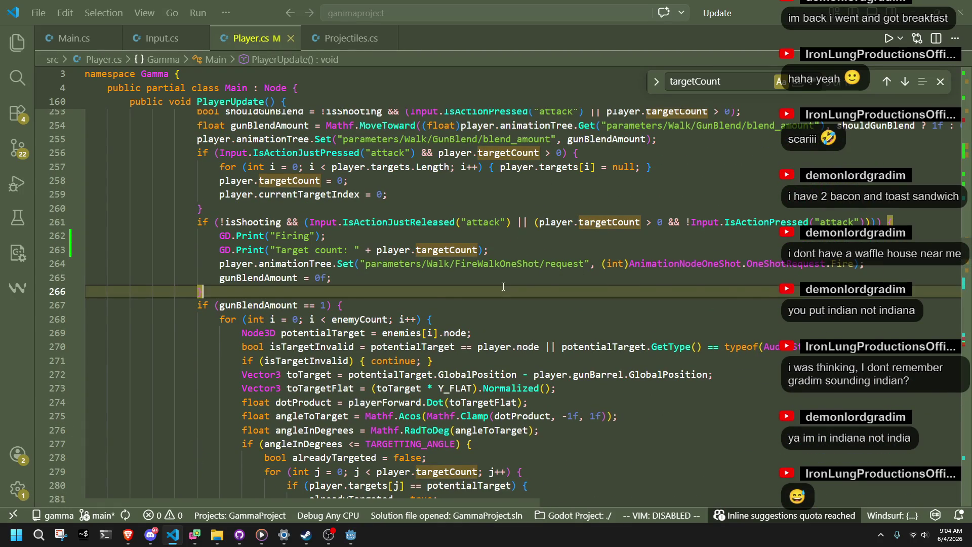
pyautogui.scroll(1, 503, 287)
pyautogui.click(321, 206)
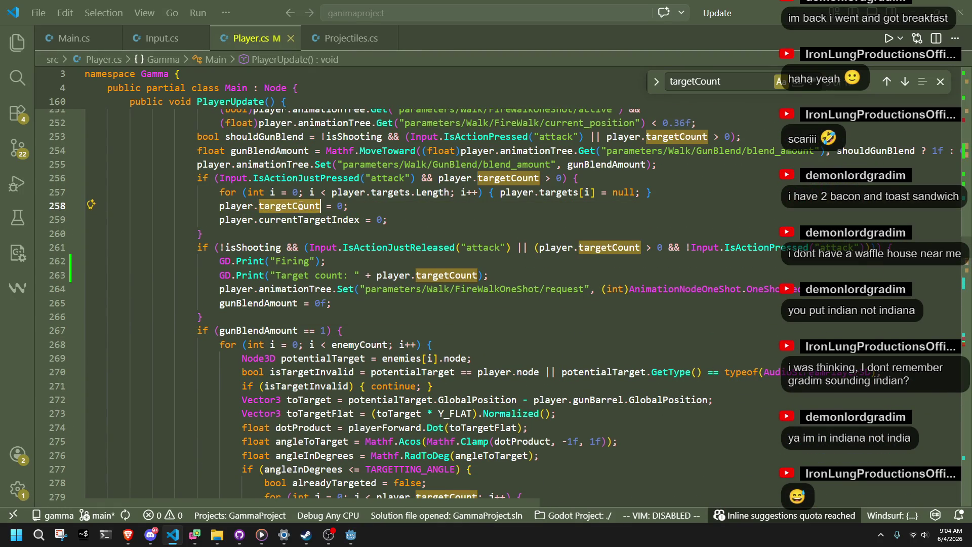
pyautogui.doubleClick(432, 247)
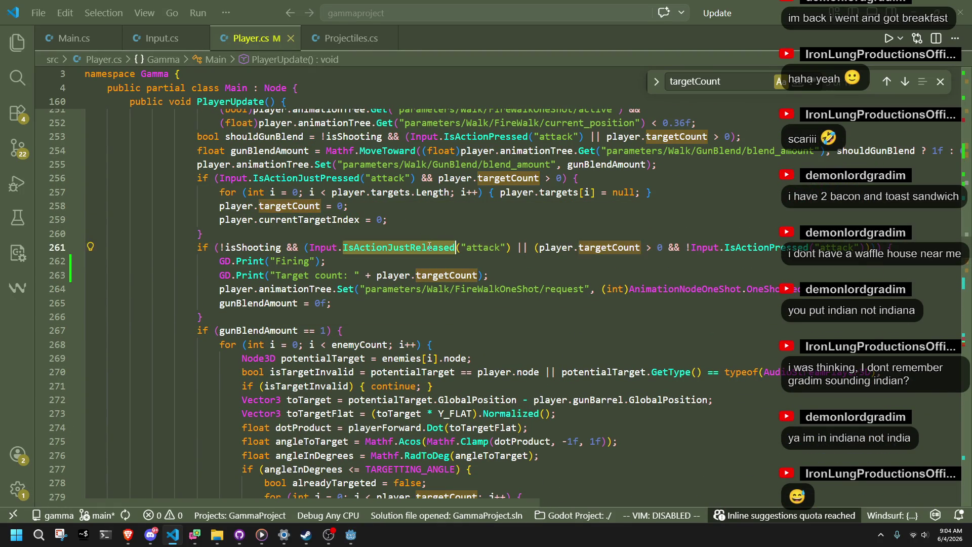
pyautogui.click(749, 249)
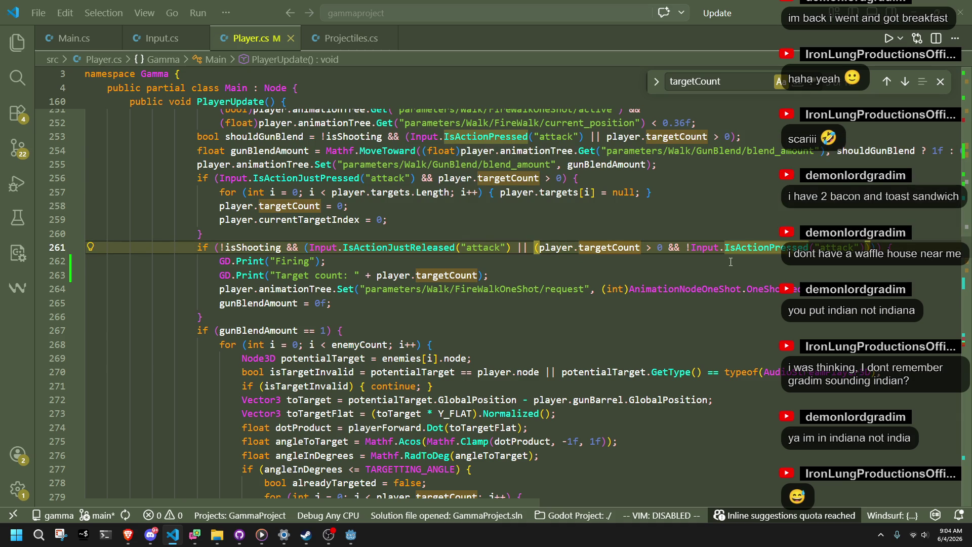
pyautogui.click(731, 261)
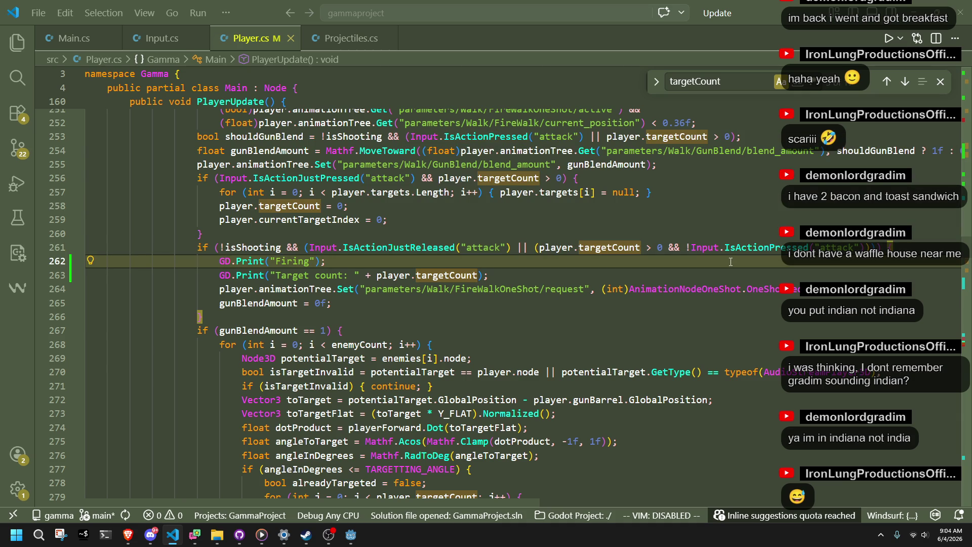
pyautogui.click(662, 231)
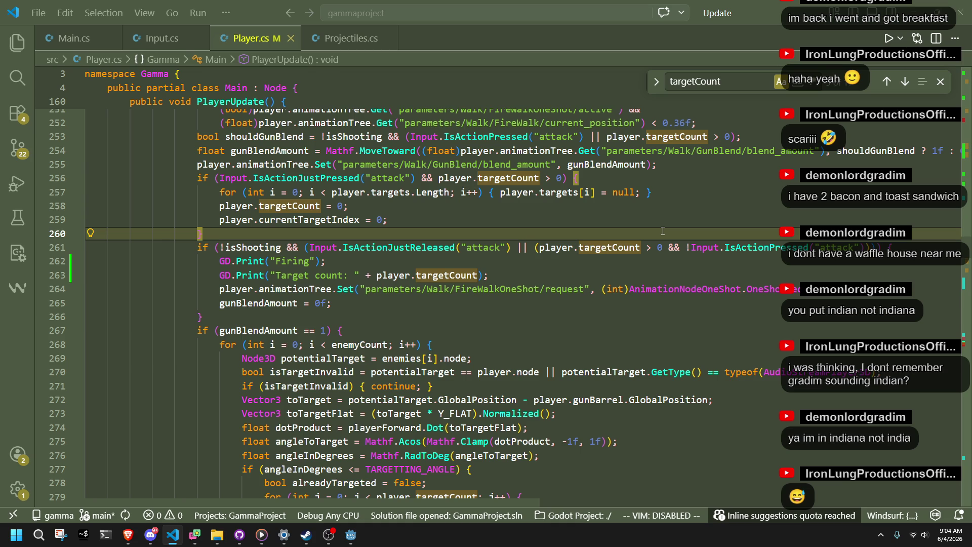
# Run GammaProject from Godot, walk the character onto and off the ledge with W, then close it
pyautogui.click(345, 536)
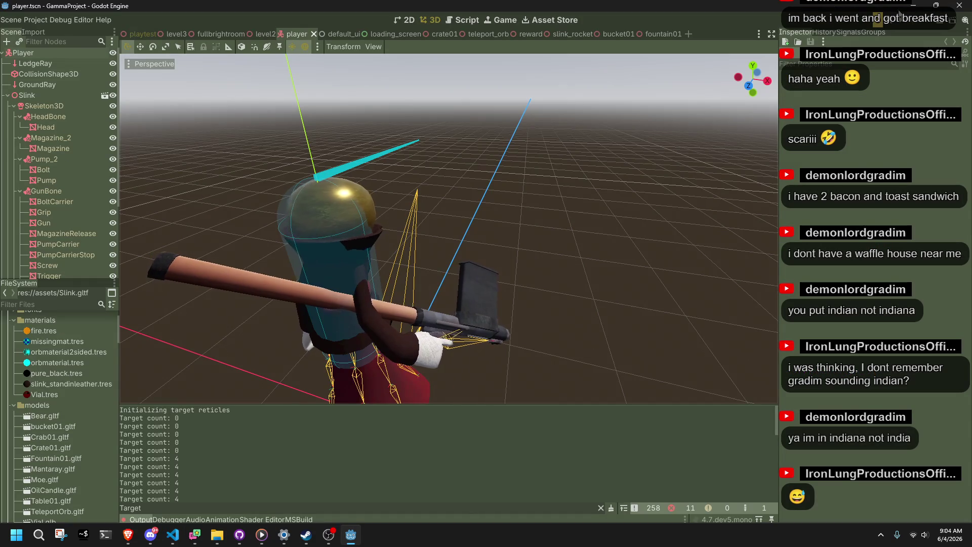
pyautogui.click(901, 22)
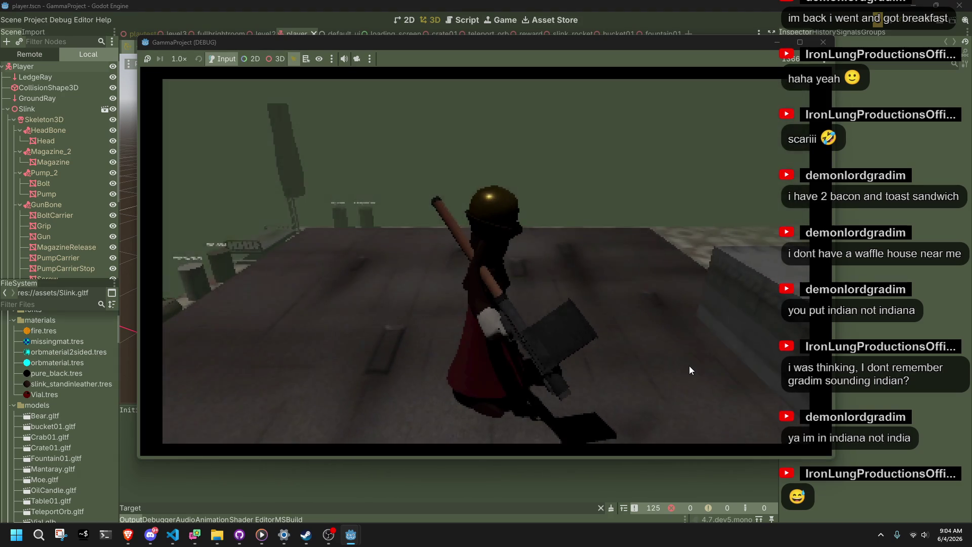
pyautogui.press('w')
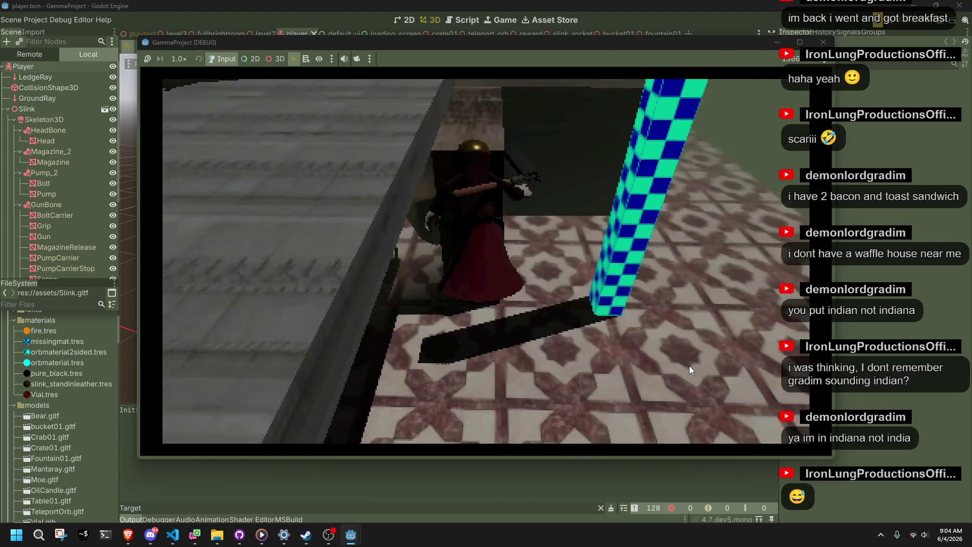
pyautogui.press('w')
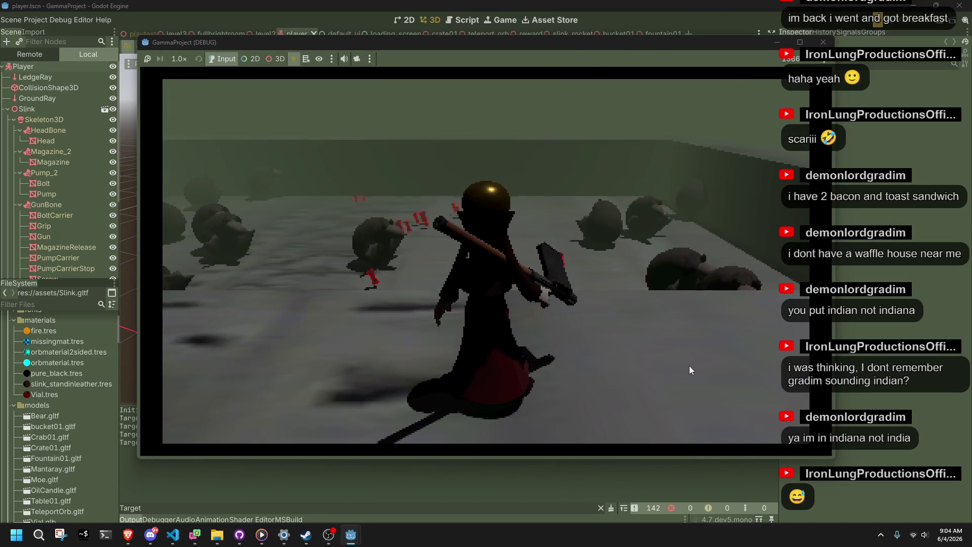
pyautogui.moveTo(248, 42)
pyautogui.mouseDown()
pyautogui.moveTo(327, 35)
pyautogui.moveTo(399, 55)
pyautogui.mouseUp()
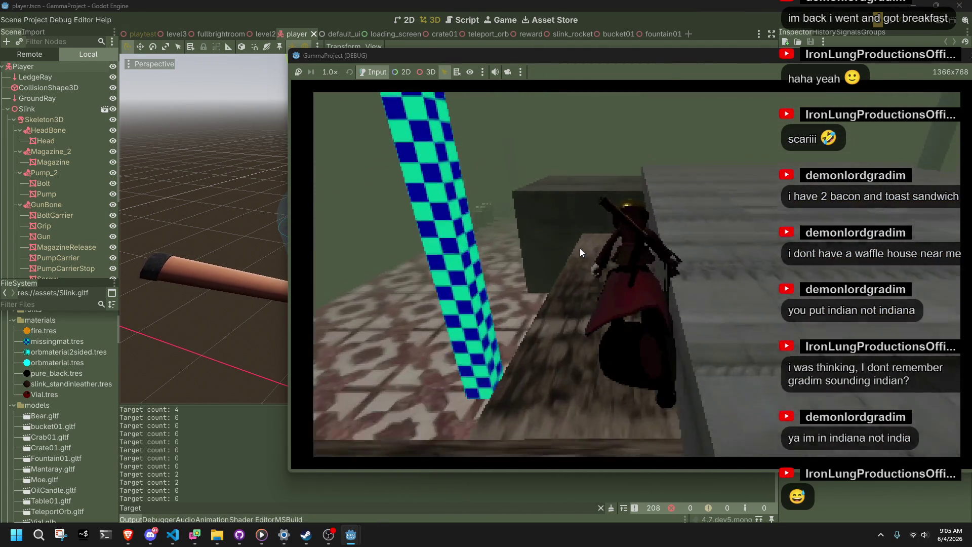
pyautogui.click(966, 59)
# Minimize Godot and scroll Player.cs down to the enemy-targeting loop
pyautogui.click(173, 534)
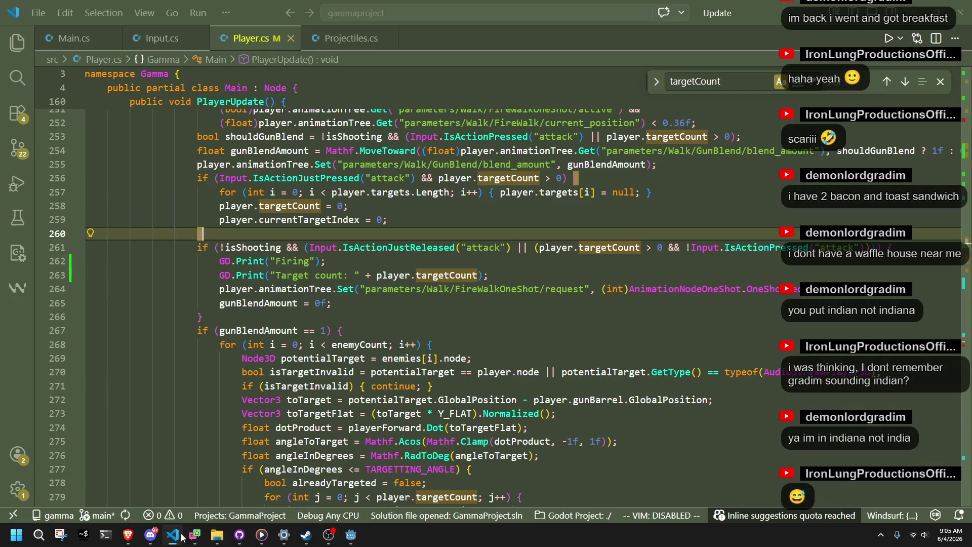
pyautogui.click(353, 536)
pyautogui.click(353, 536)
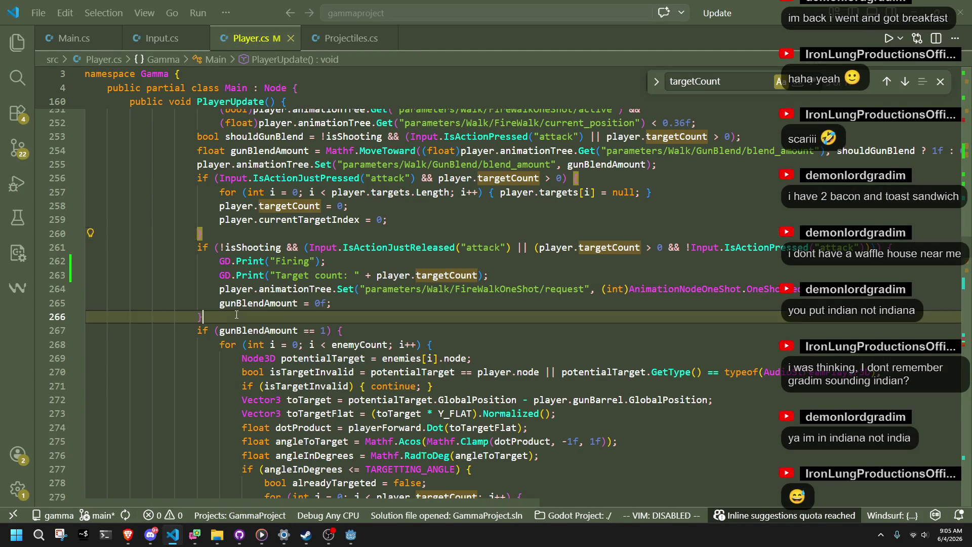
pyautogui.scroll(-10, 241, 318)
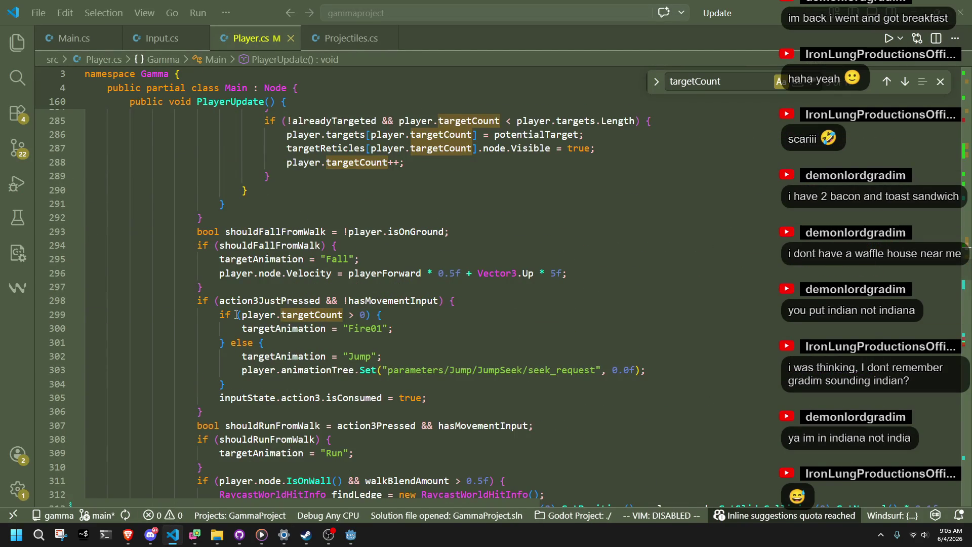
pyautogui.scroll(-3, 236, 315)
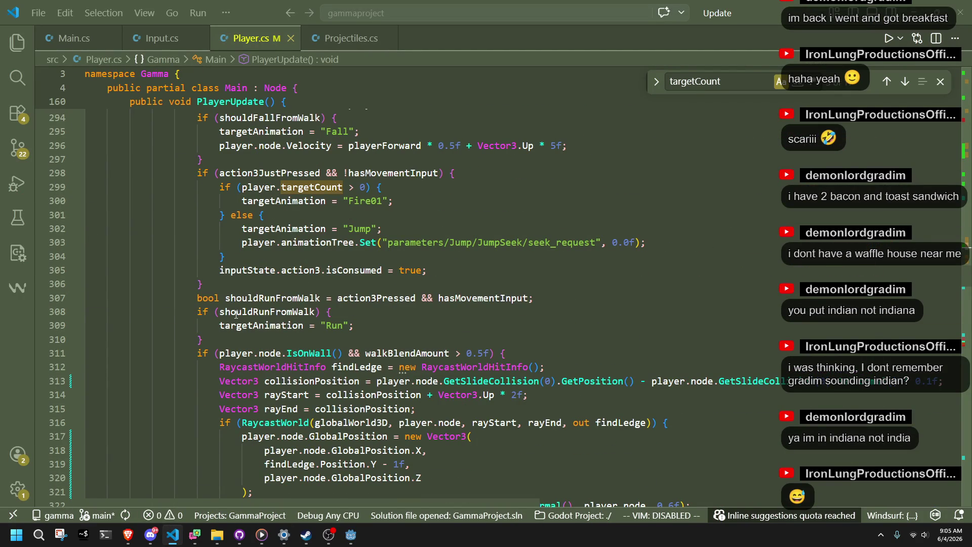
pyautogui.scroll(-6, 235, 315)
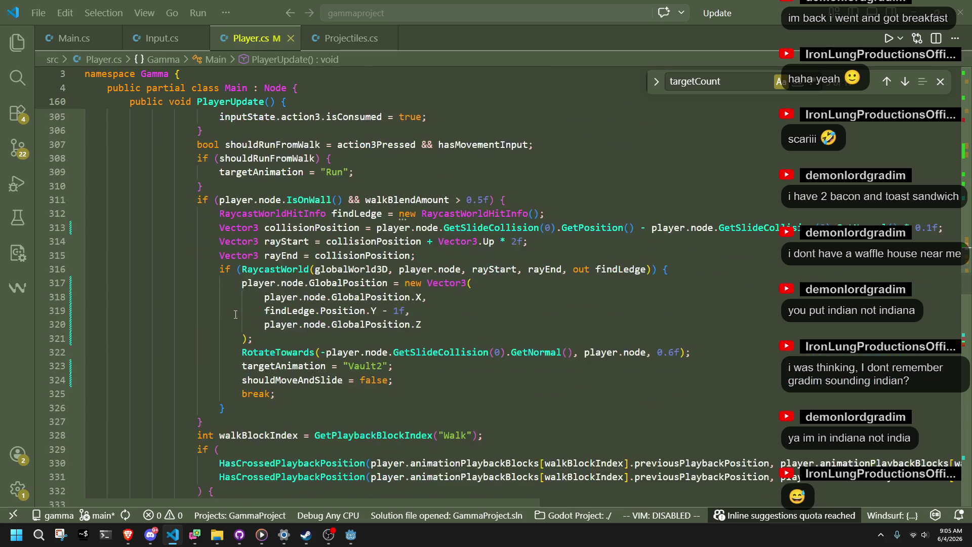
pyautogui.scroll(-3, 235, 314)
pyautogui.scroll(14, 235, 314)
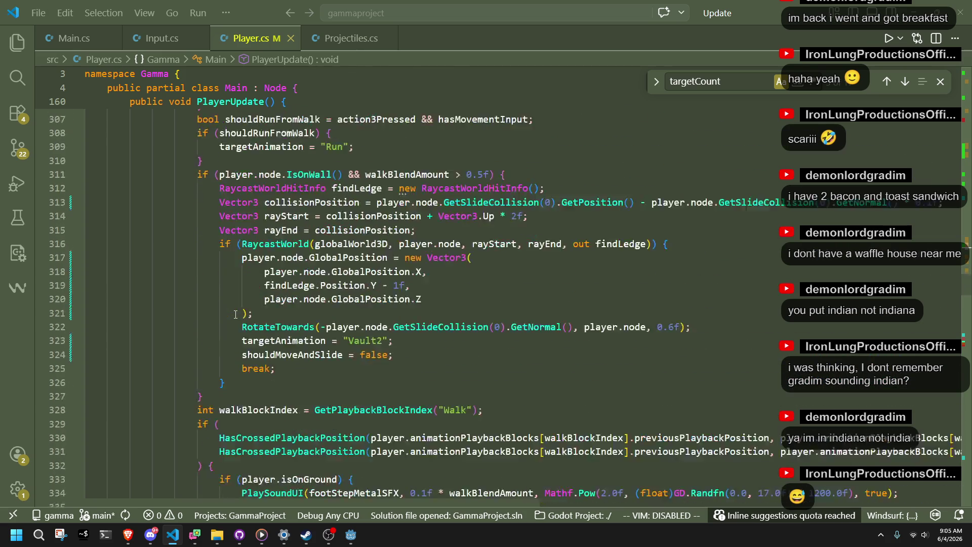
pyautogui.scroll(3, 235, 314)
# Inspect lines 287–291 where targetReticles is shown and targetCount increments
pyautogui.click(372, 384)
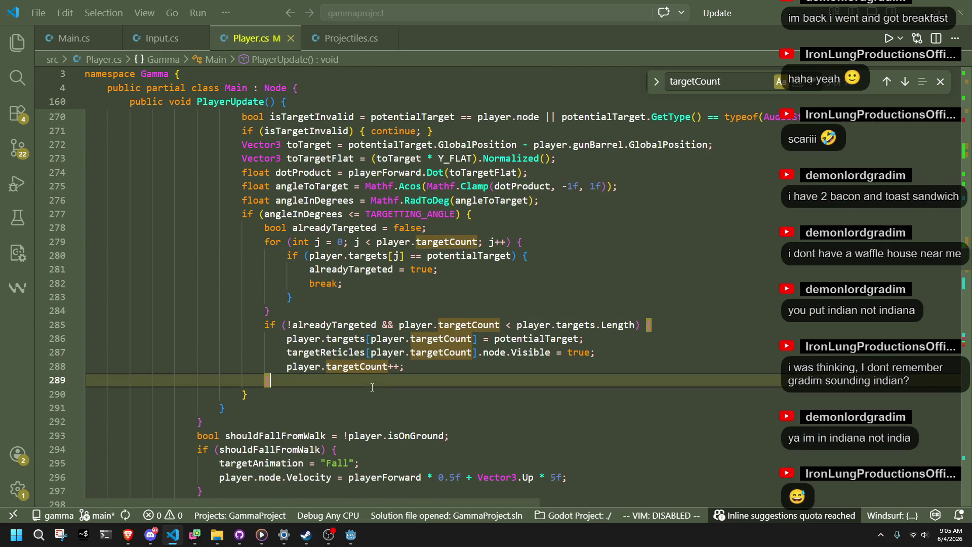
pyautogui.write('}')
pyautogui.click(364, 353)
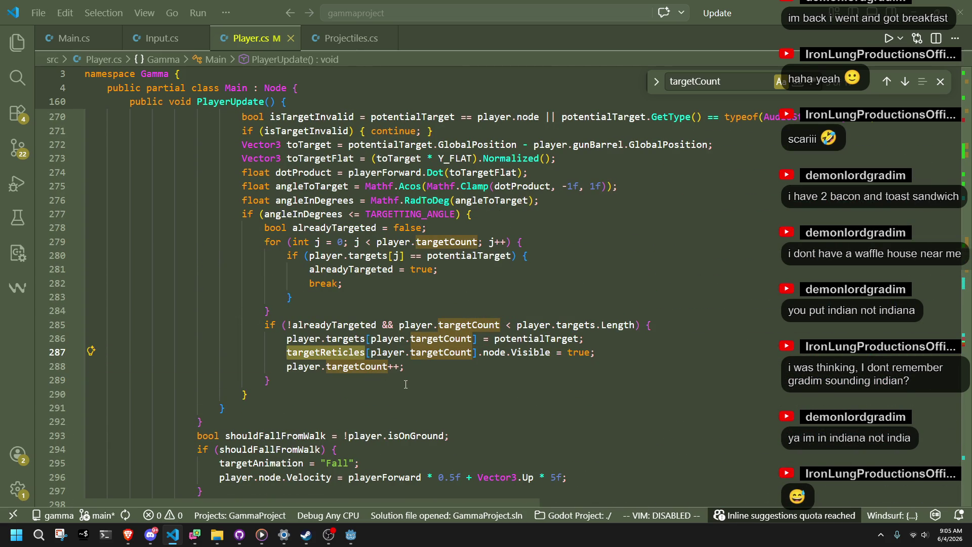
pyautogui.click(405, 384)
pyautogui.click(373, 368)
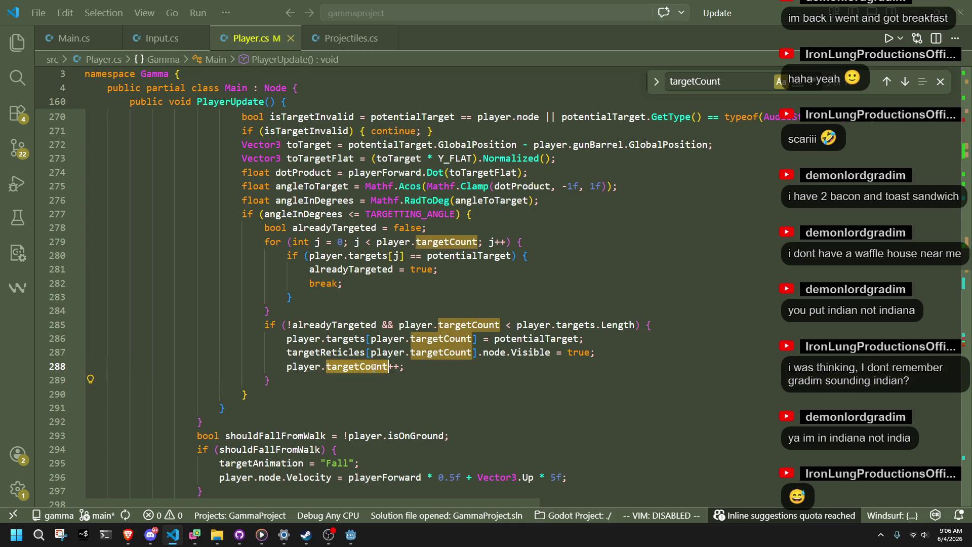
pyautogui.click(373, 394)
pyautogui.click(364, 353)
pyautogui.click(373, 405)
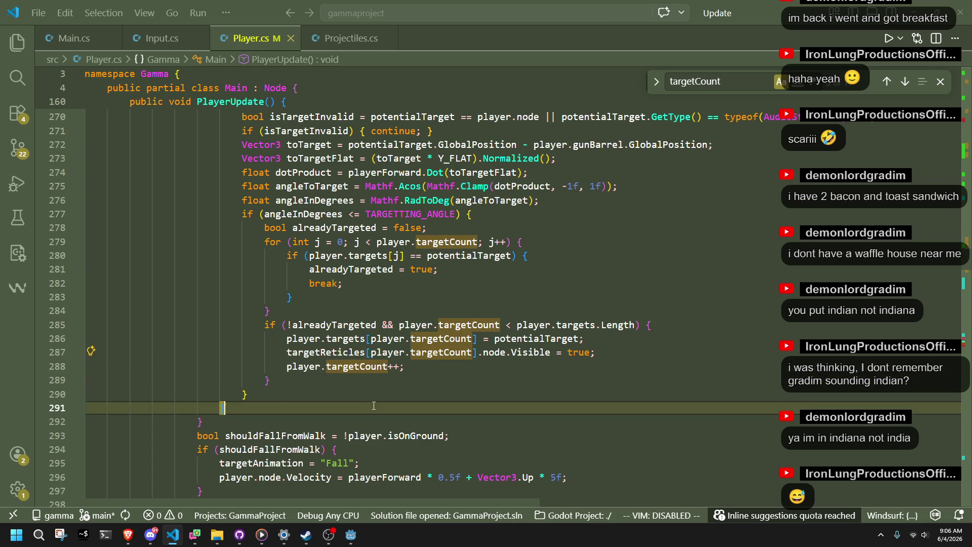
# Review lines 282–288 and highlight every occurrence of potentialTarget and targets
pyautogui.scroll(2, 470, 378)
pyautogui.click(470, 378)
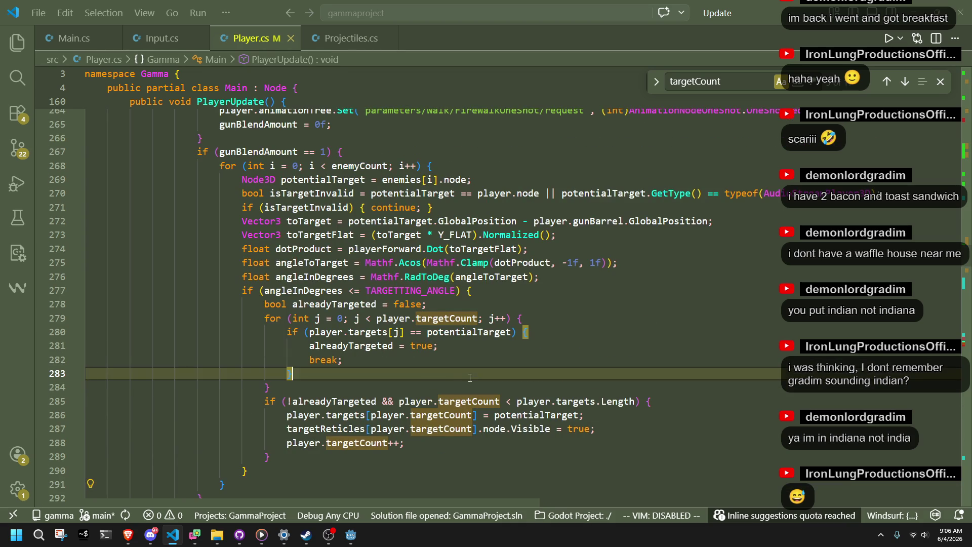
pyautogui.write('}')
pyautogui.click(393, 360)
pyautogui.click(428, 438)
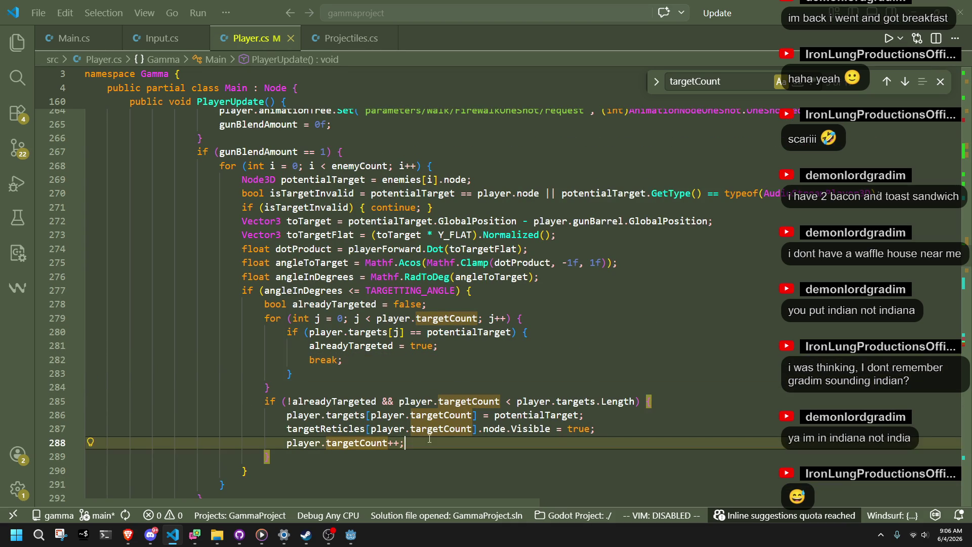
pyautogui.doubleClick(540, 415)
pyautogui.click(369, 416)
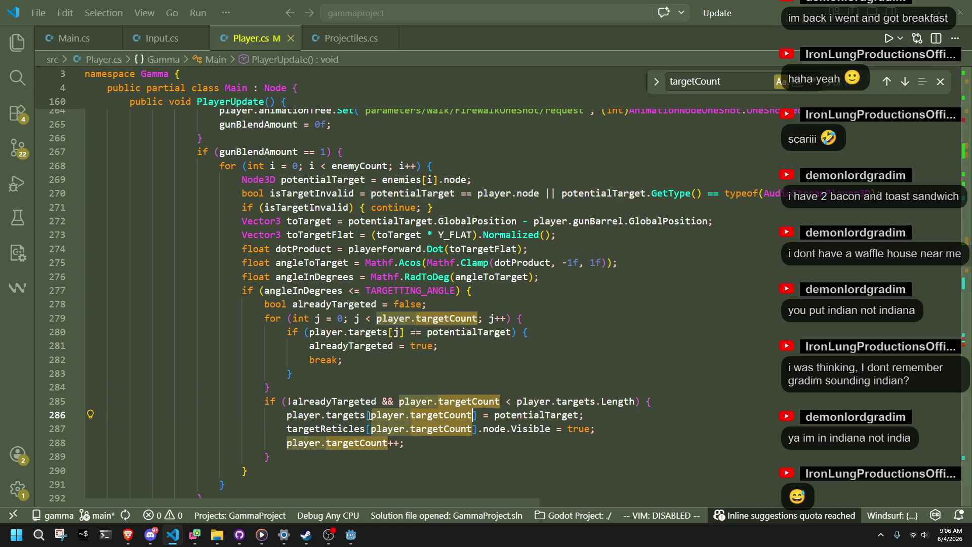
# Search Player.cs for player.targets and step back through its matches in Shoot()
pyautogui.click(376, 385)
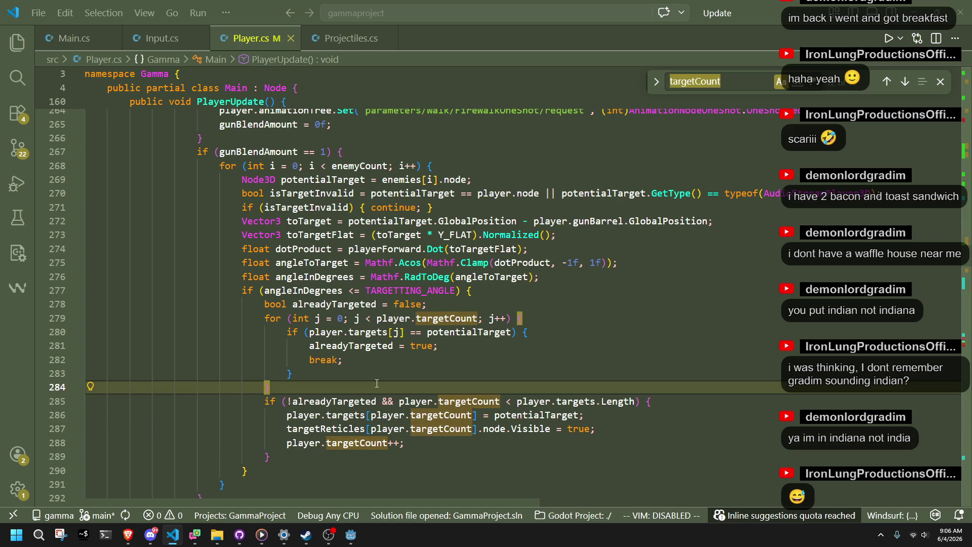
pyautogui.write('player.targ')
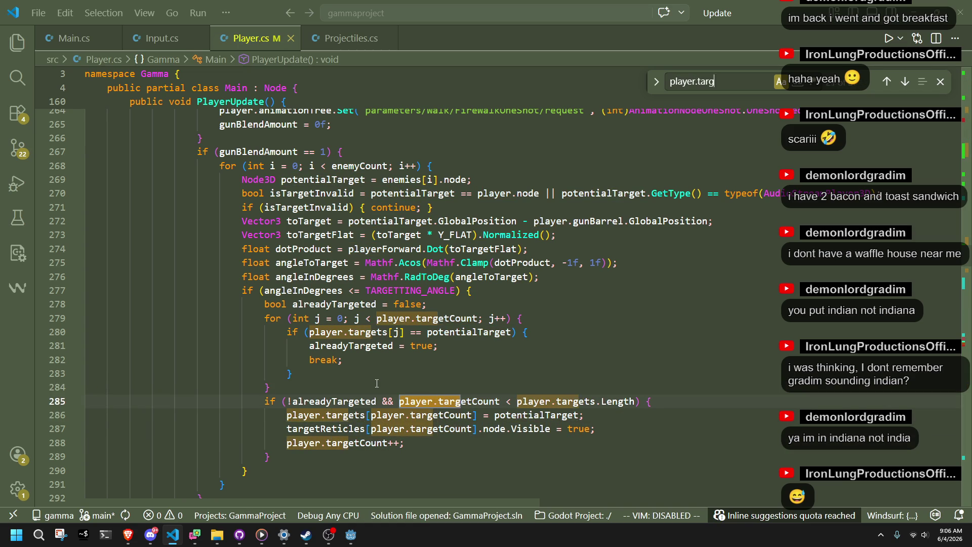
pyautogui.write('ets')
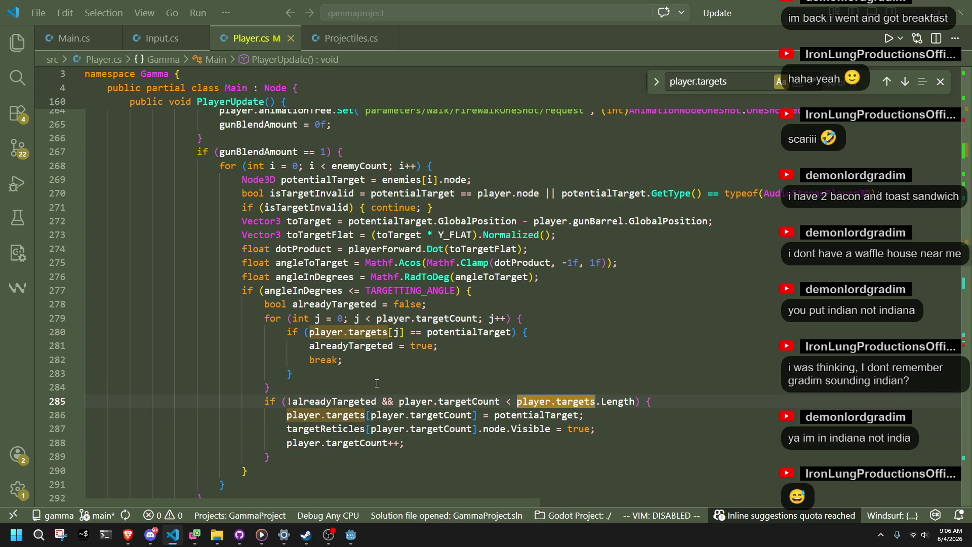
pyautogui.click(886, 82)
pyautogui.click(887, 82)
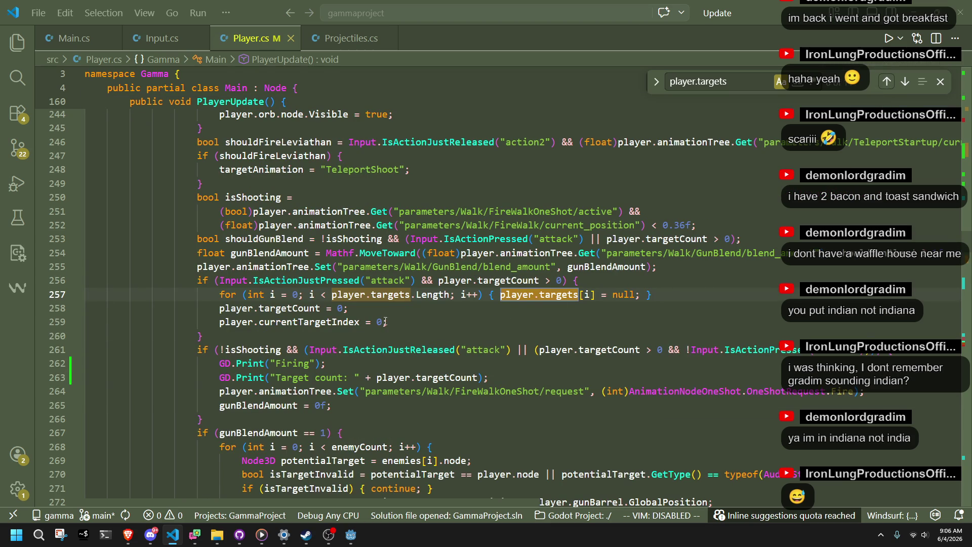
pyautogui.click(881, 87)
pyautogui.click(882, 87)
pyautogui.click(881, 87)
pyautogui.click(881, 87)
pyautogui.click(881, 88)
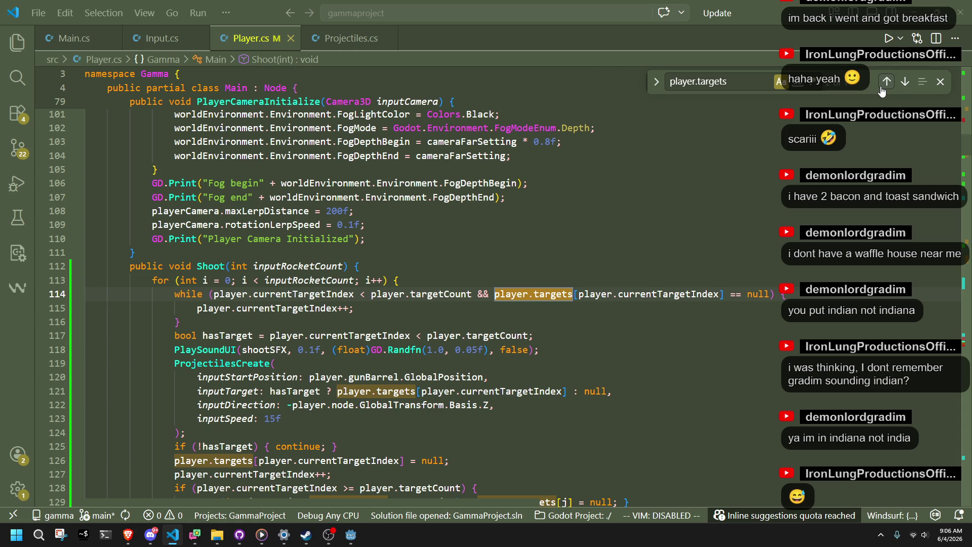
# Follow player.targets through PlayerInitialize and PlayerUpdate line 280, then scroll down to the Vault2 code
pyautogui.click(881, 87)
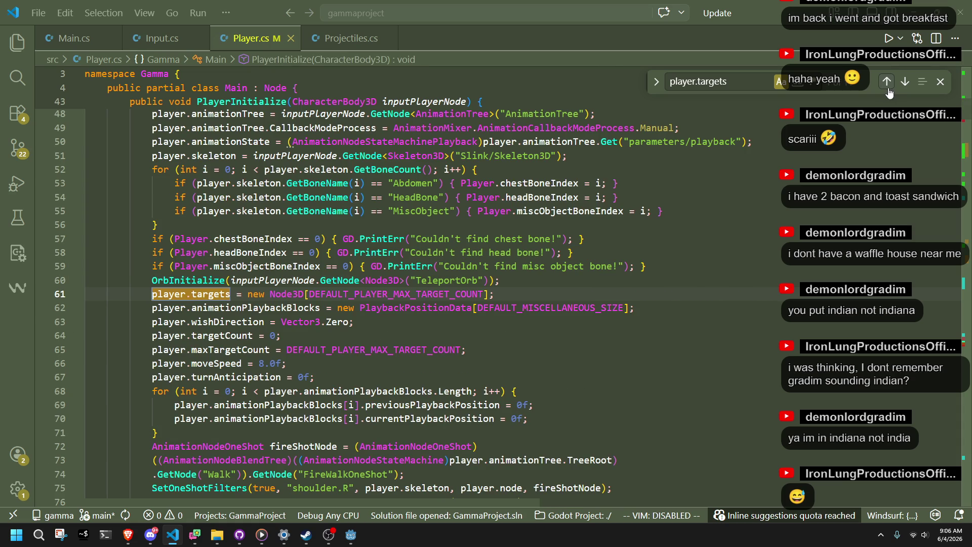
pyautogui.click(889, 89)
pyautogui.click(887, 90)
pyautogui.click(887, 91)
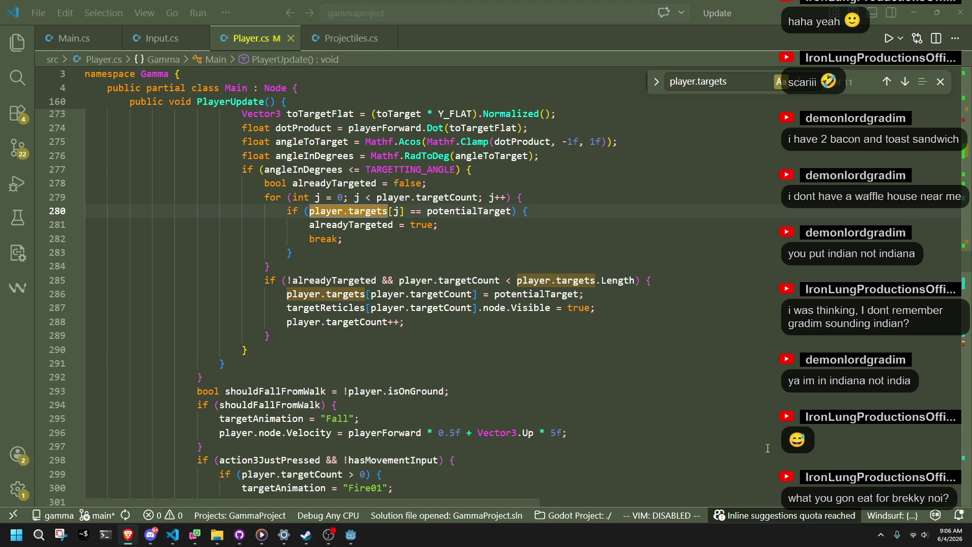
pyautogui.scroll(-2, 484, 370)
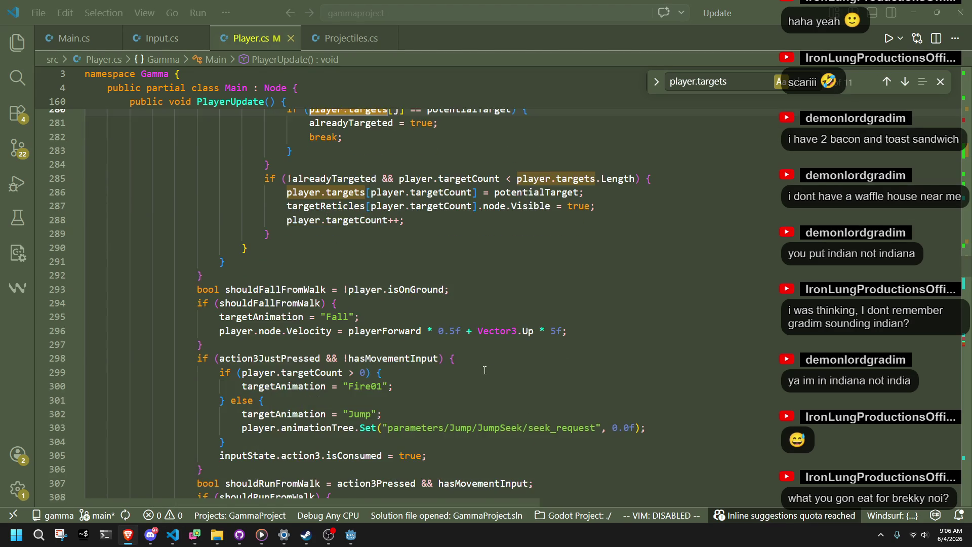
pyautogui.scroll(-6, 485, 370)
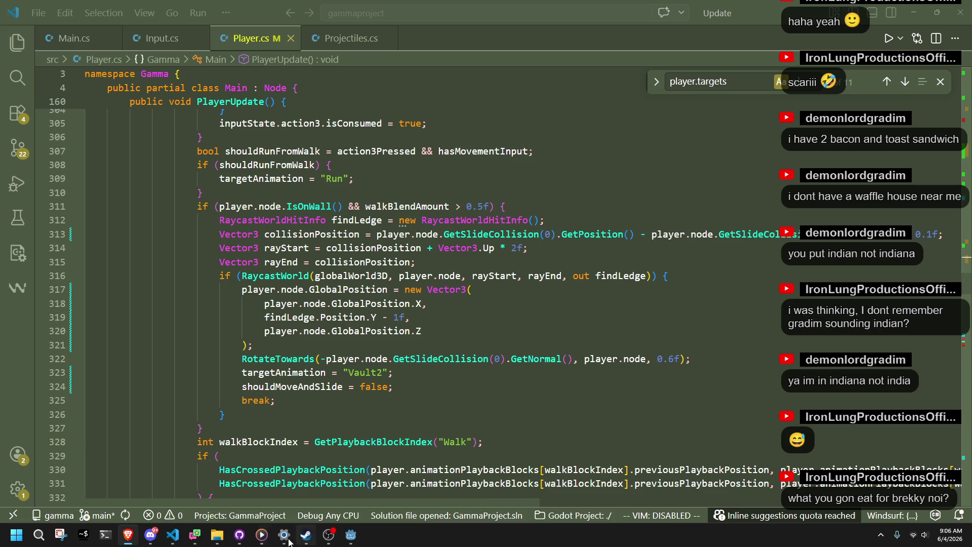
pyautogui.click(353, 532)
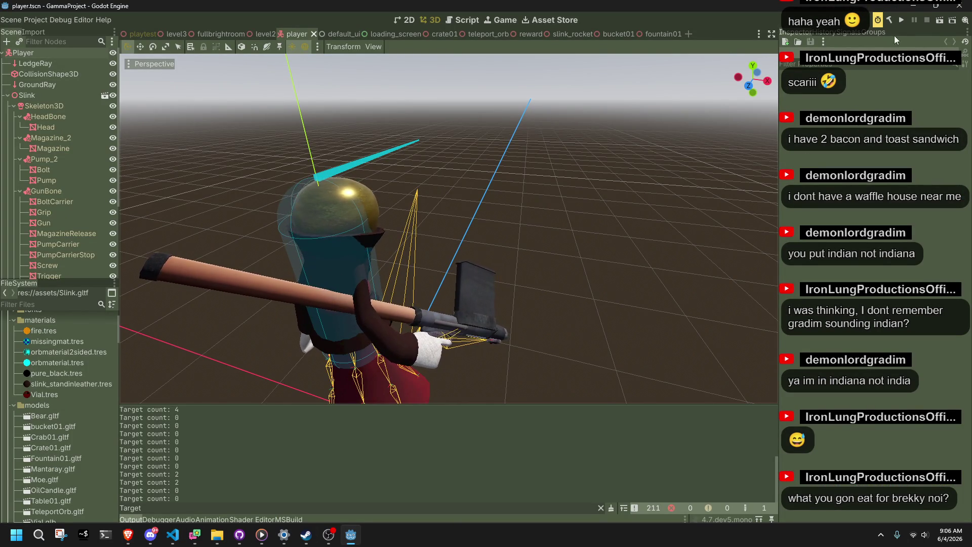
# Run the project and walk the character to the ledge beside the checkered pillar
pyautogui.click(902, 20)
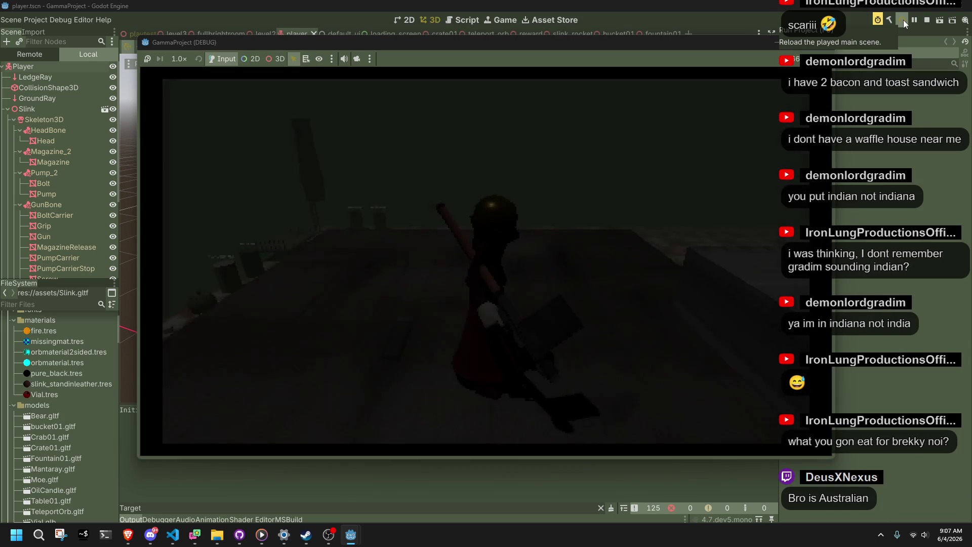
pyautogui.press('w')
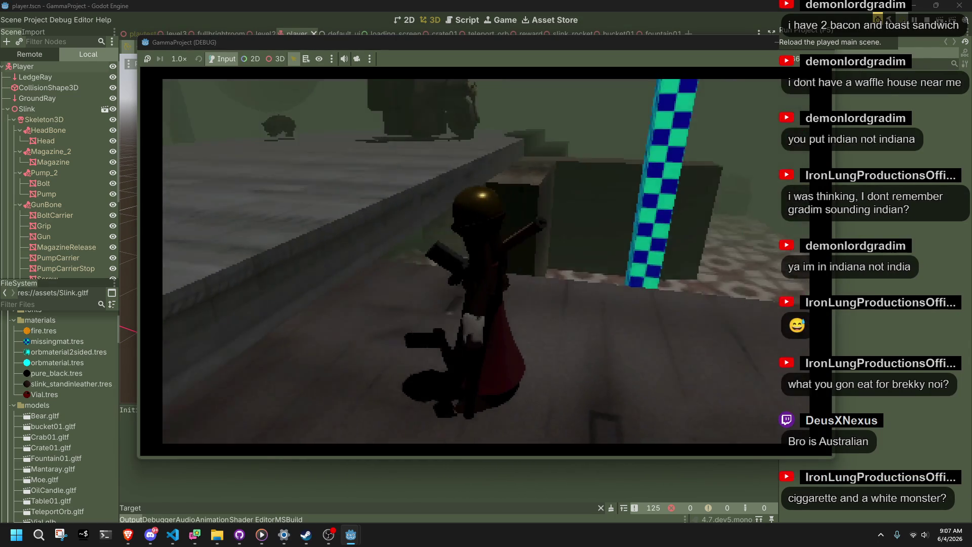
pyautogui.press('a')
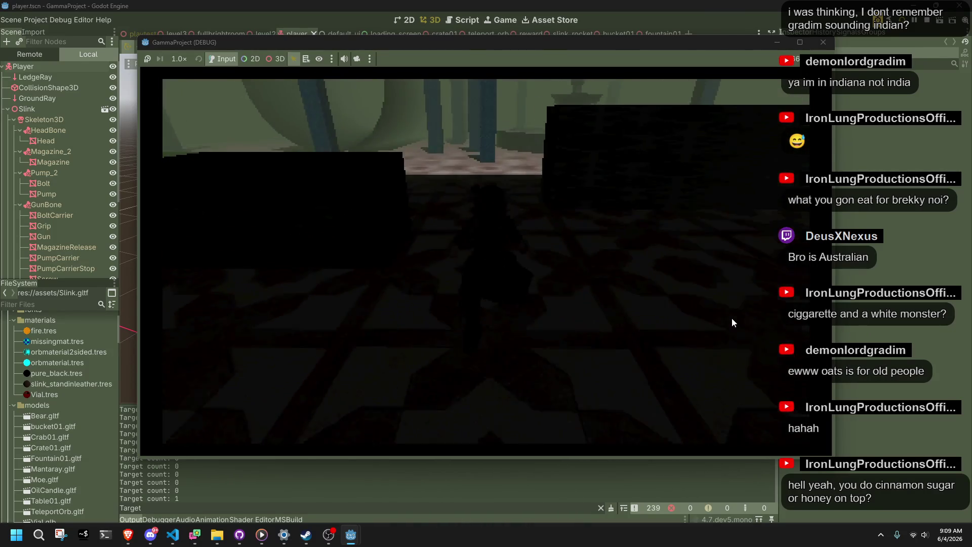
# Walk the character along the wall and over the stepped ramp onto the tiled floor, then jump
pyautogui.press('w')
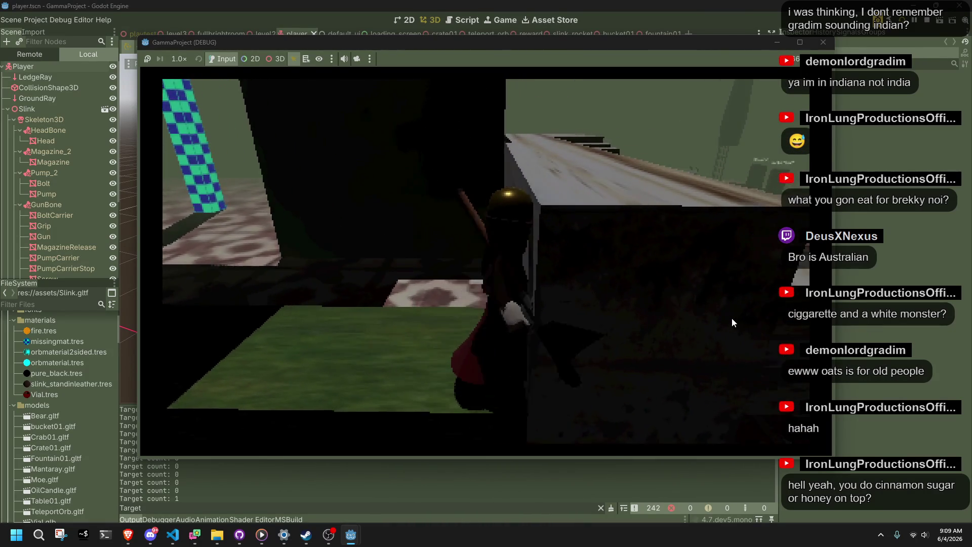
pyautogui.press('w')
pyautogui.press('w')
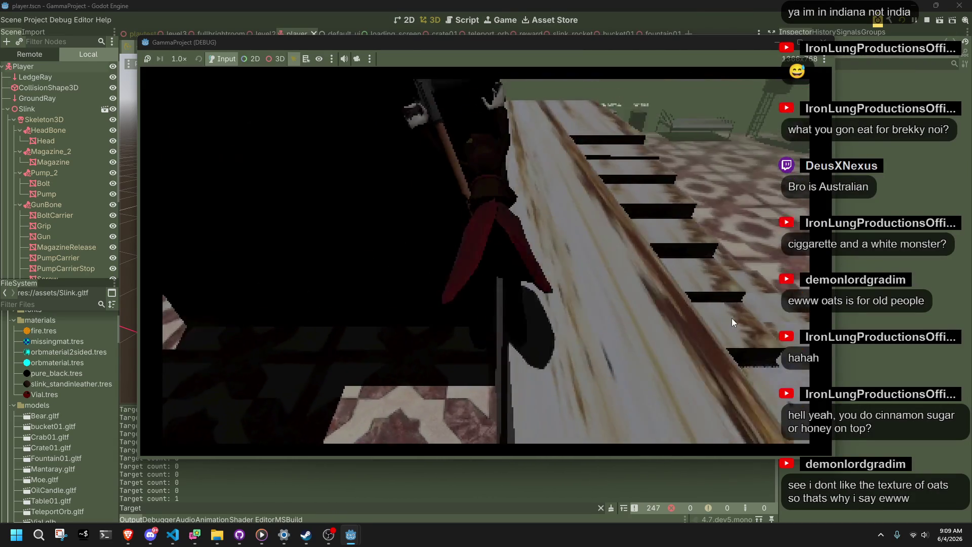
pyautogui.press('w')
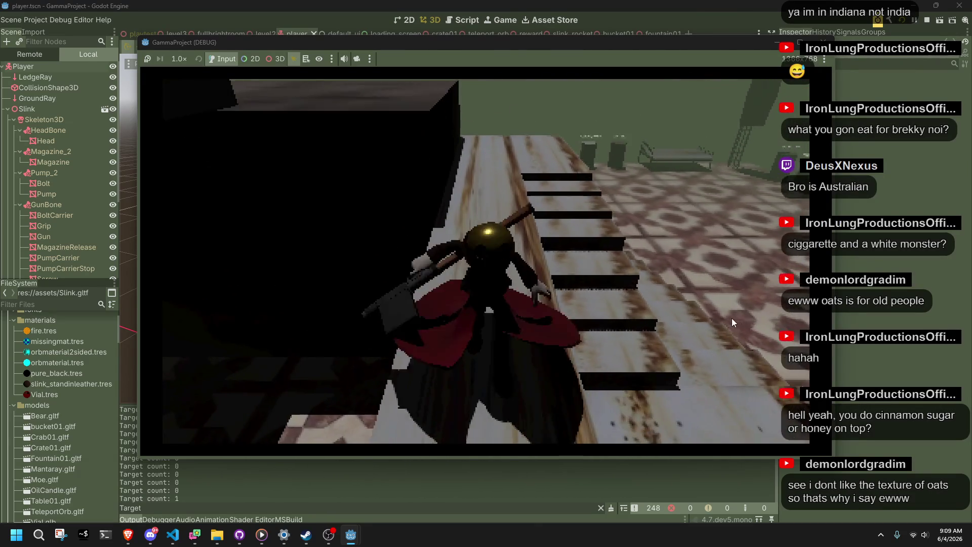
pyautogui.press('w')
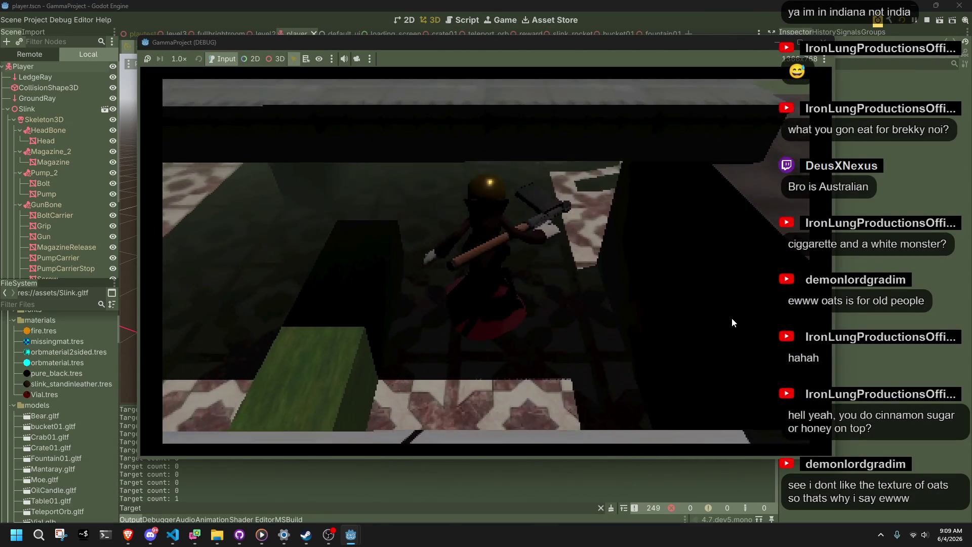
pyautogui.press('w')
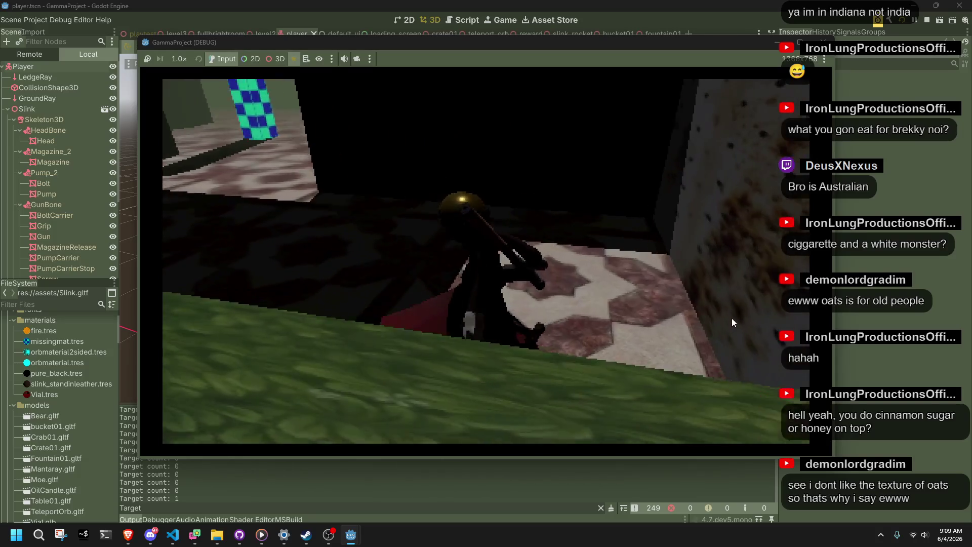
pyautogui.press('w')
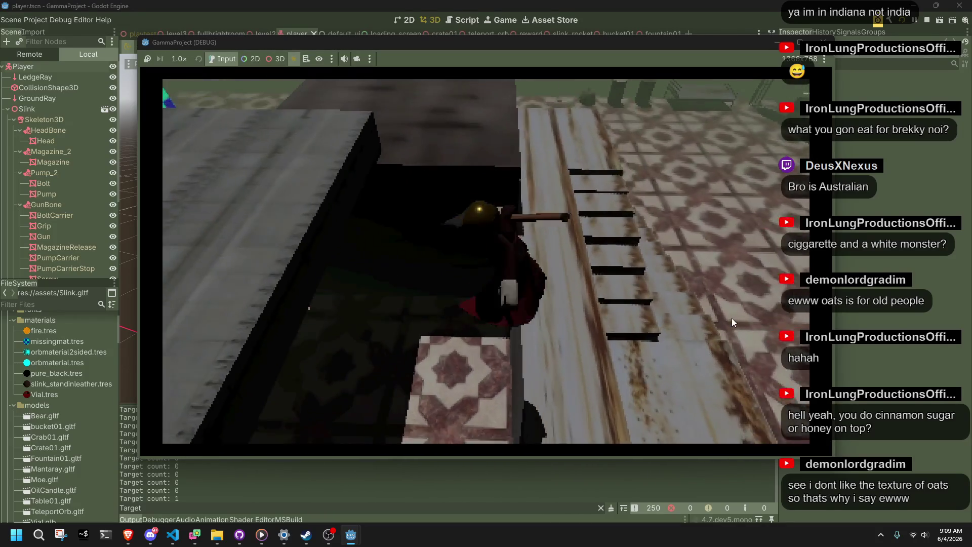
pyautogui.press('w')
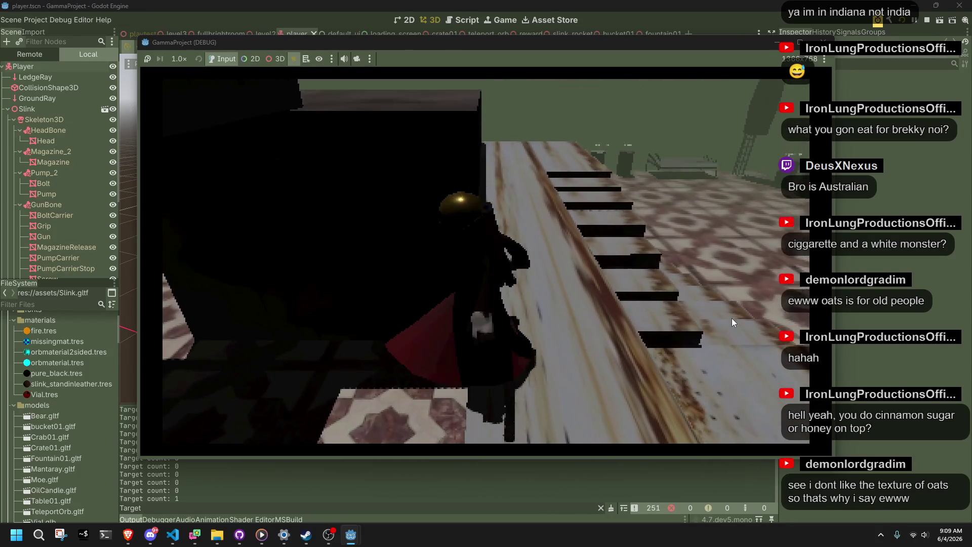
pyautogui.press('w')
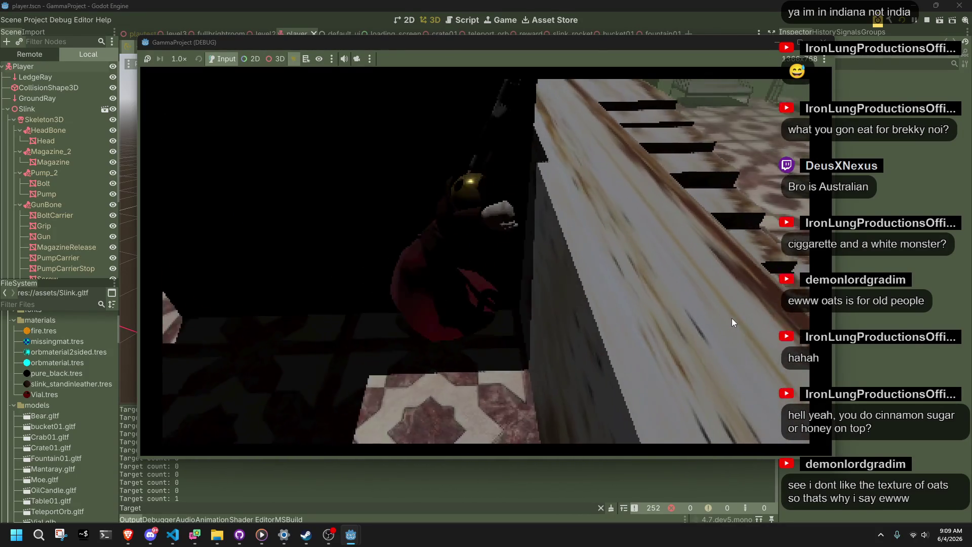
pyautogui.press('w')
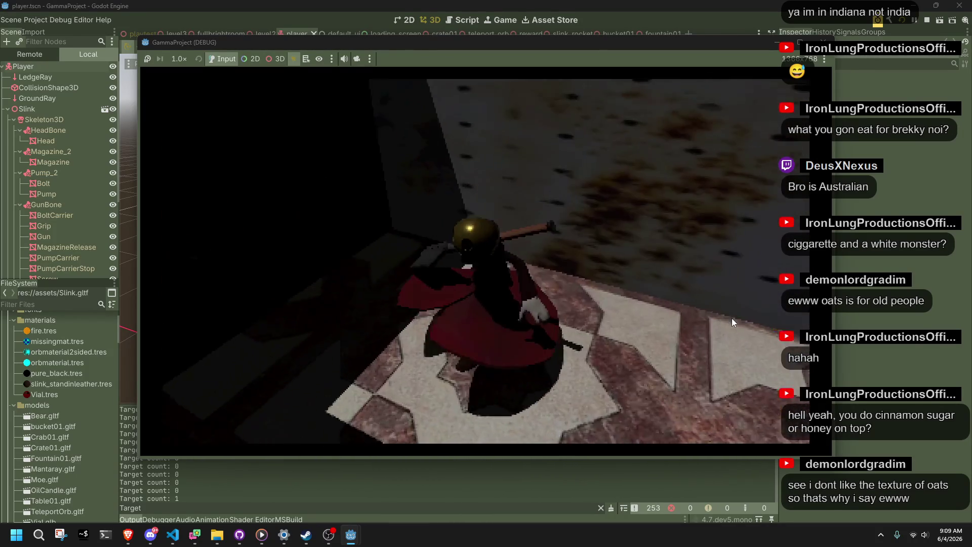
pyautogui.press('space')
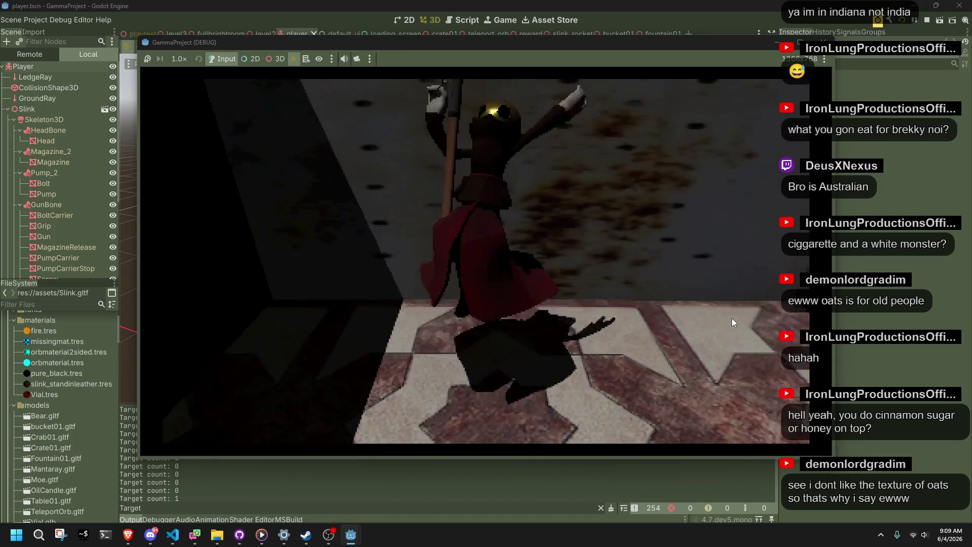
# Run back over the stepped ramp and stone platform, vault the tiled ledge and drop to the floor
pyautogui.press('w')
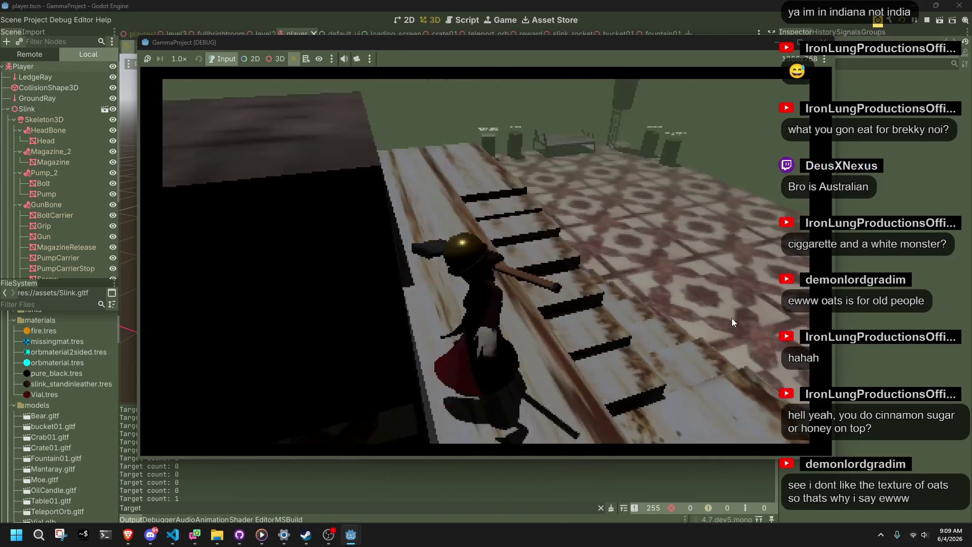
pyautogui.press('w')
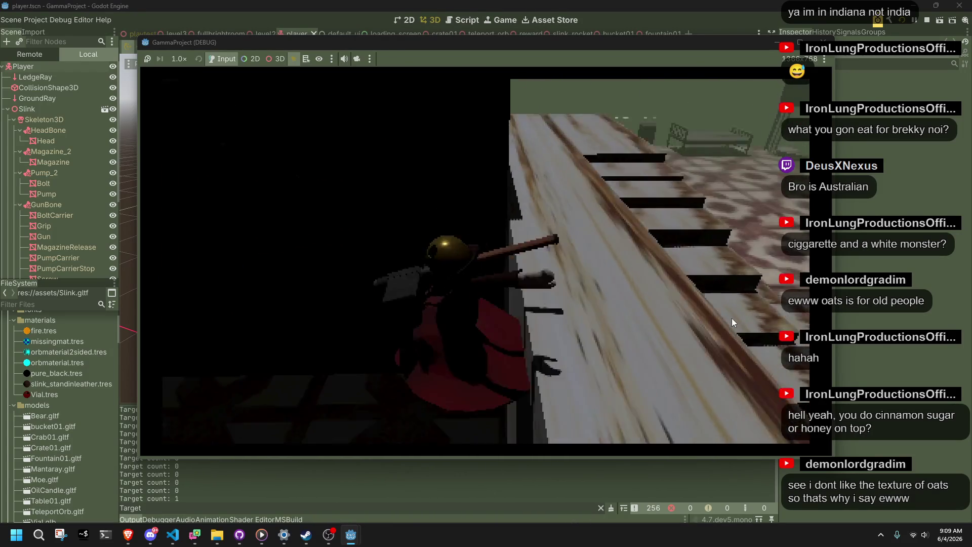
pyautogui.press('w')
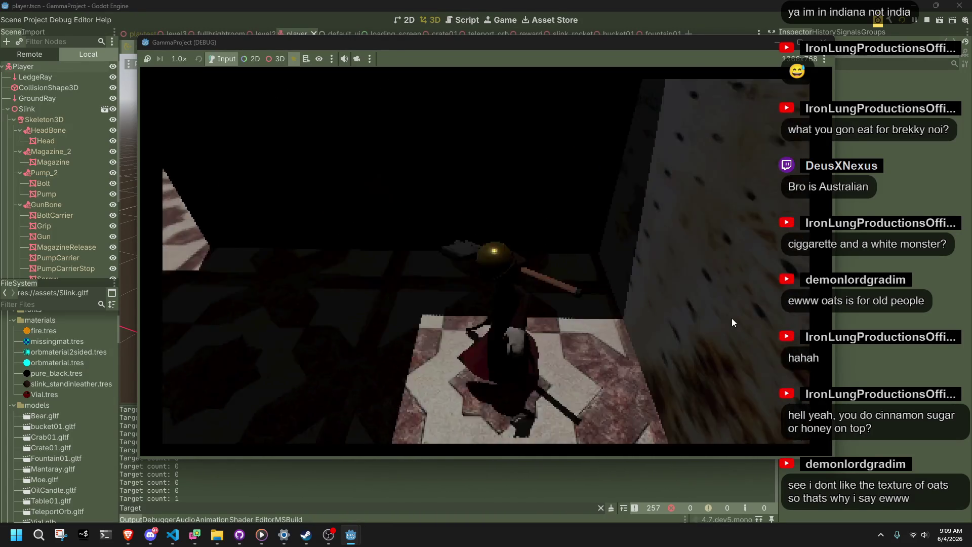
pyautogui.press('w')
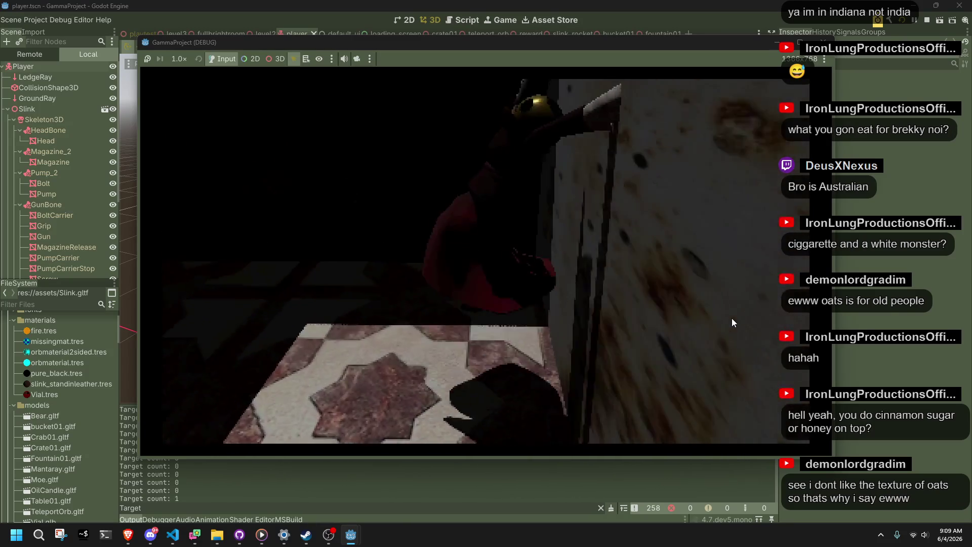
pyautogui.press('w')
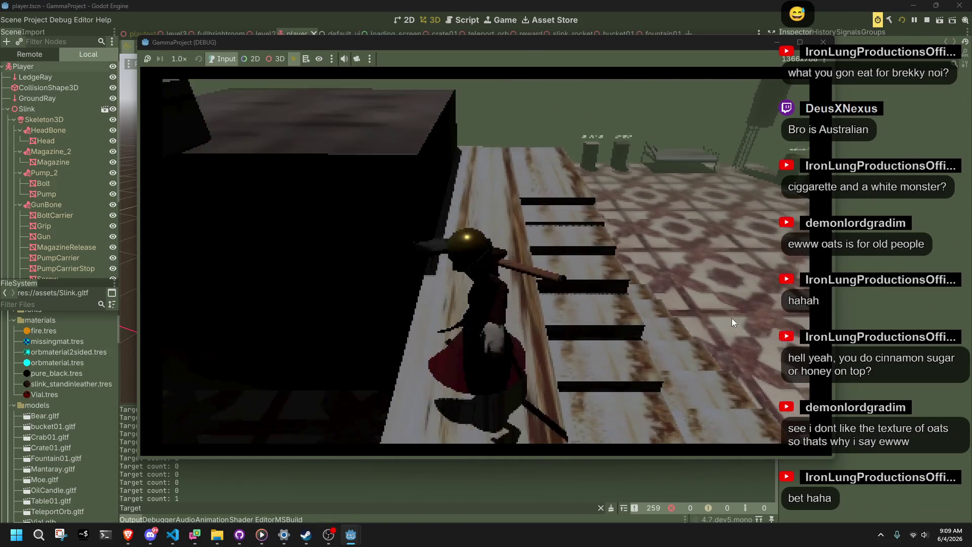
pyautogui.press('w')
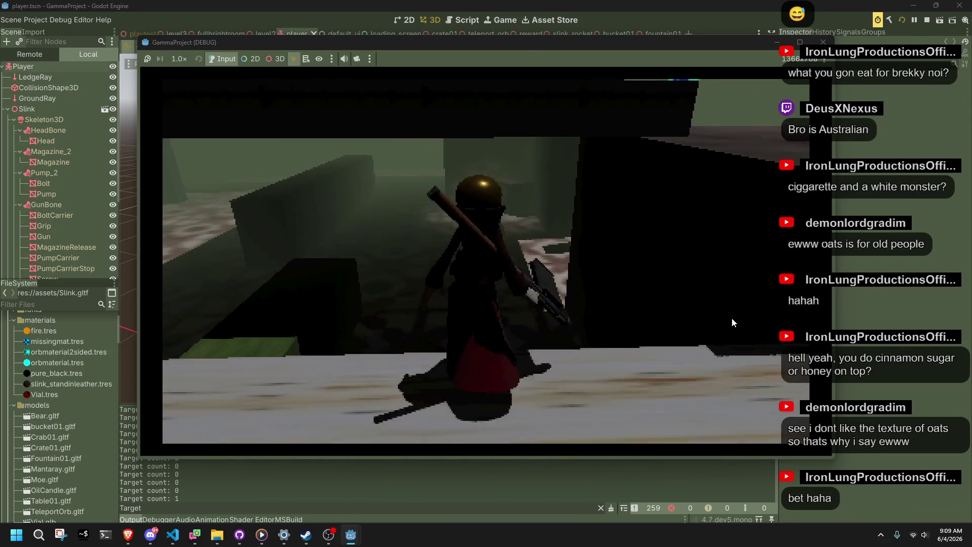
pyautogui.press('w')
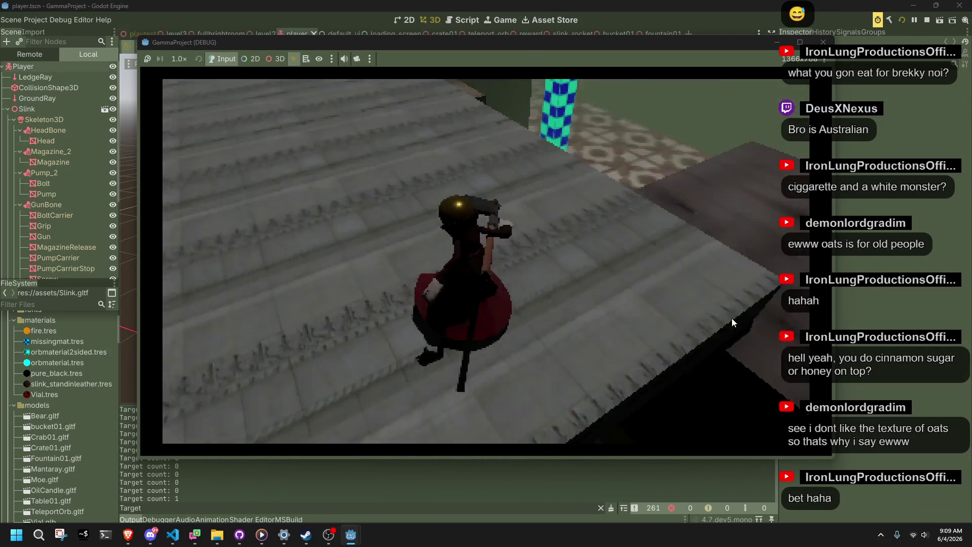
pyautogui.press('w')
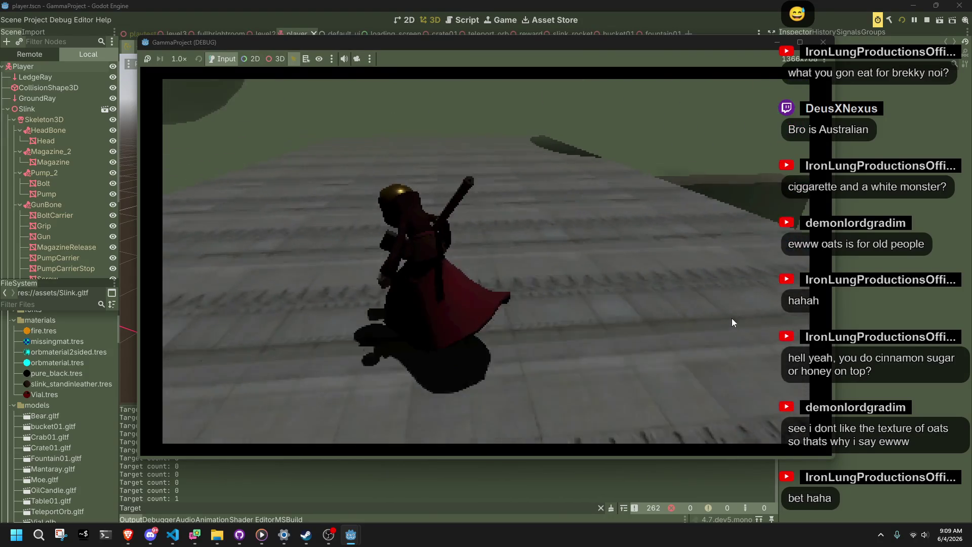
pyautogui.press('w')
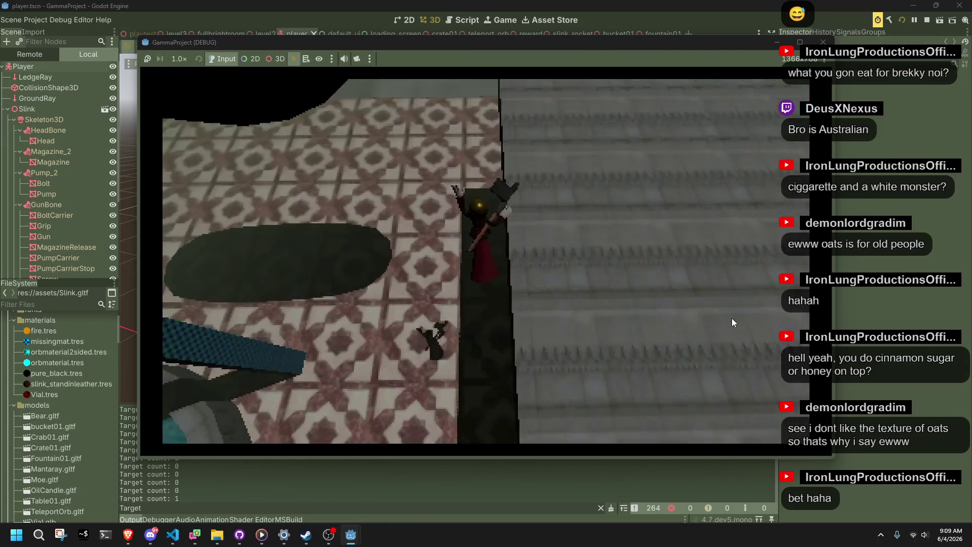
pyautogui.press('w')
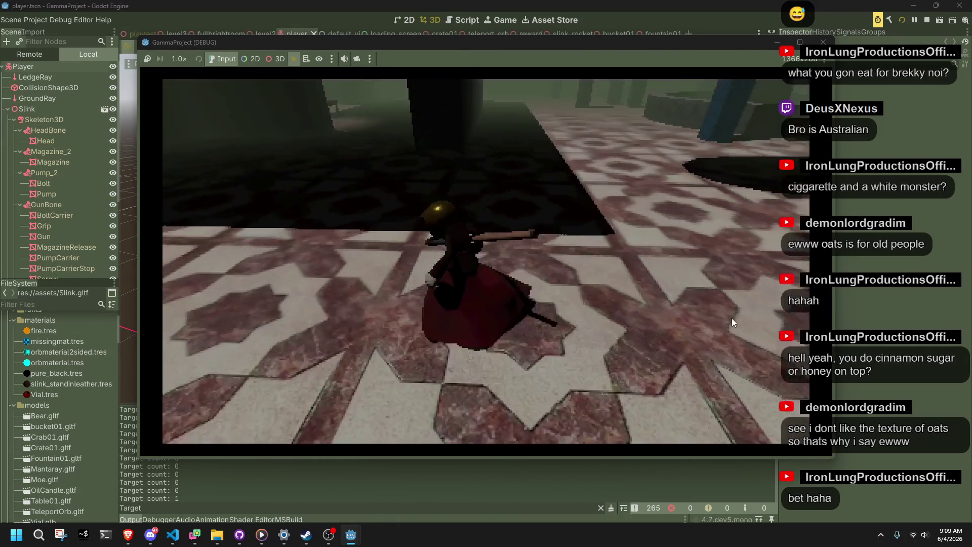
pyautogui.press('w')
pyautogui.press('w')
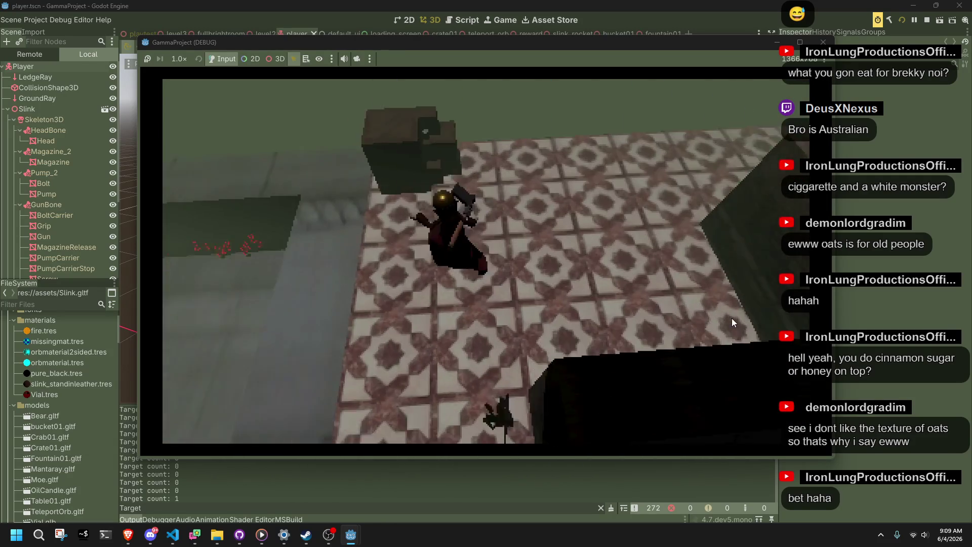
# Run the character across the snowy floor, past the red enemies and down the corridor
pyautogui.press('w')
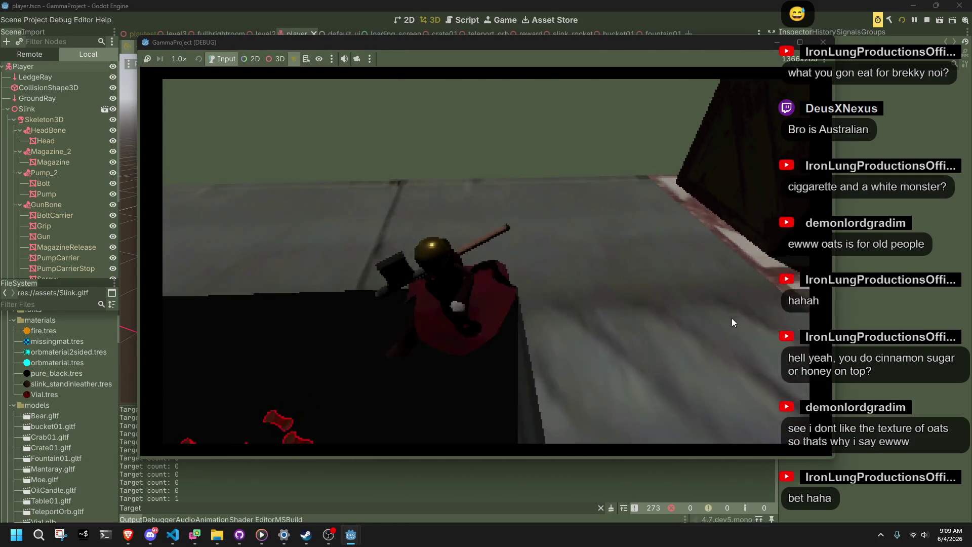
pyautogui.press('w')
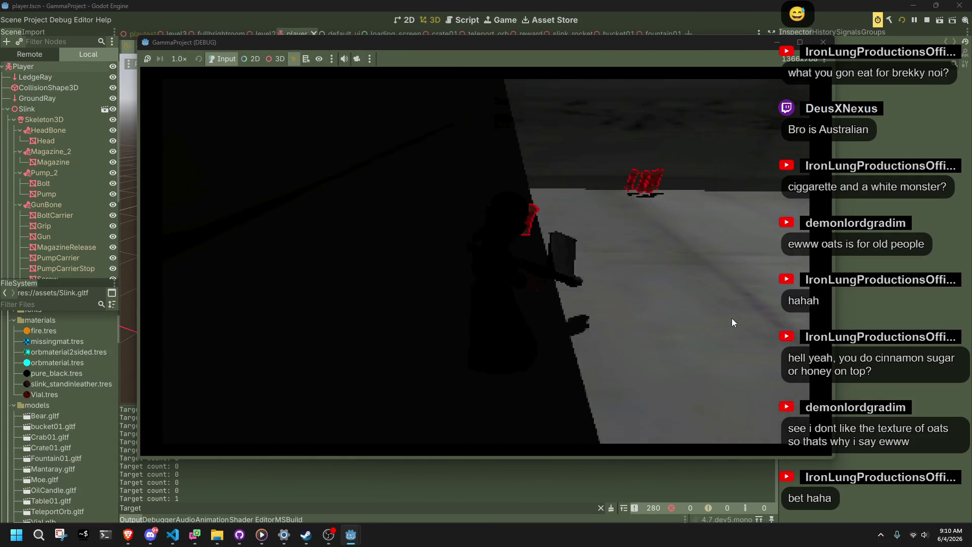
pyautogui.press('w')
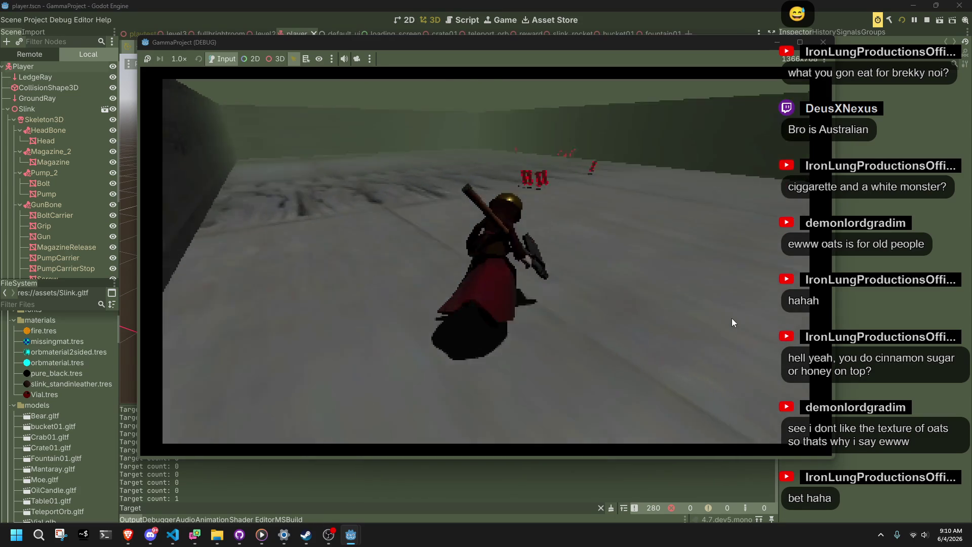
pyautogui.press('w')
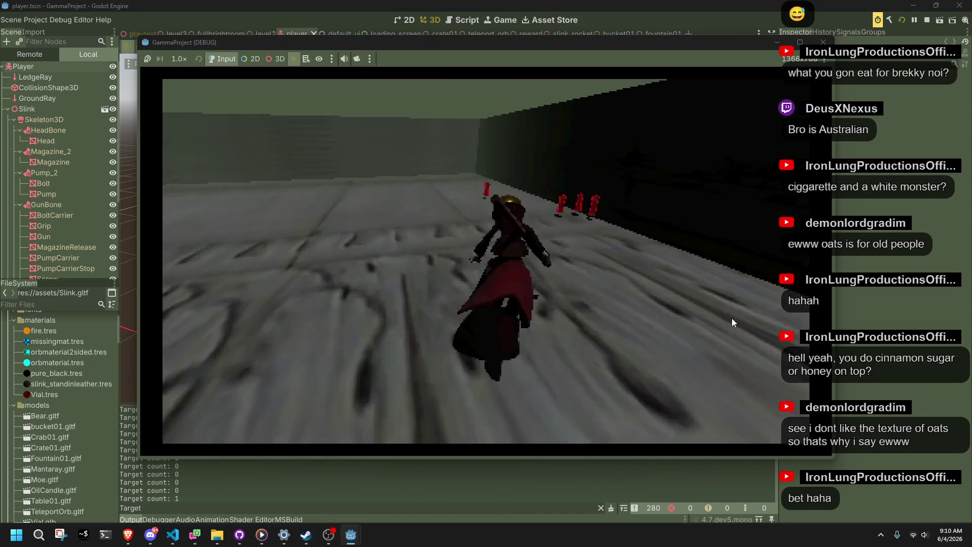
pyautogui.press('w')
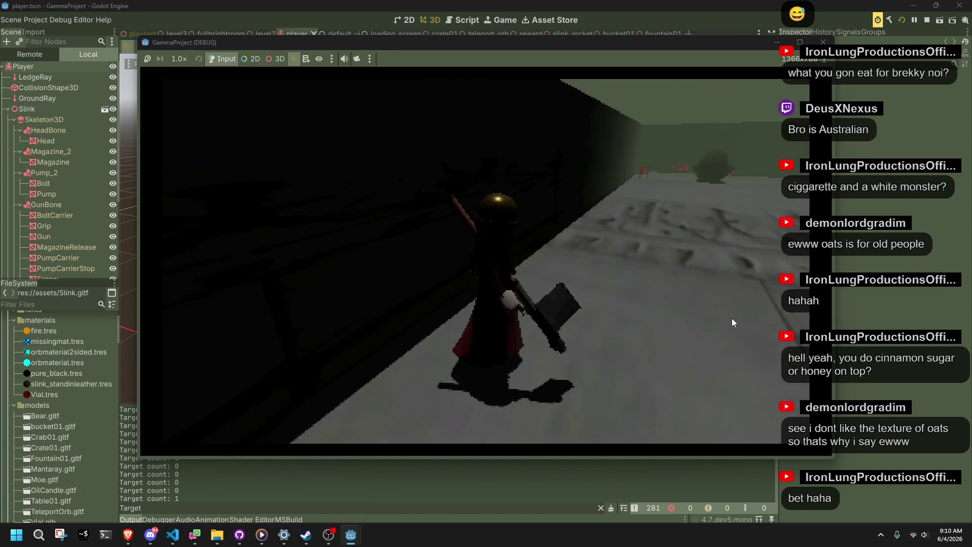
pyautogui.press('w')
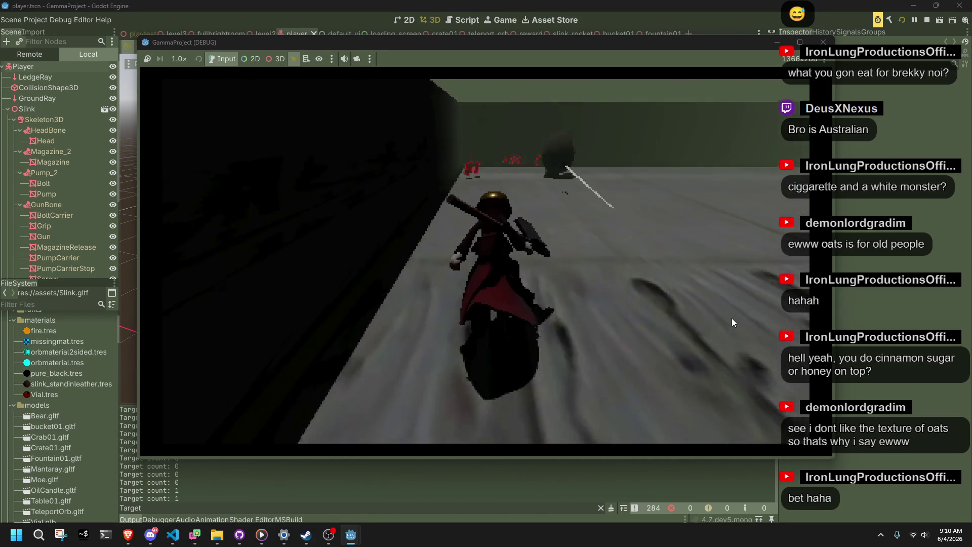
pyautogui.press('w')
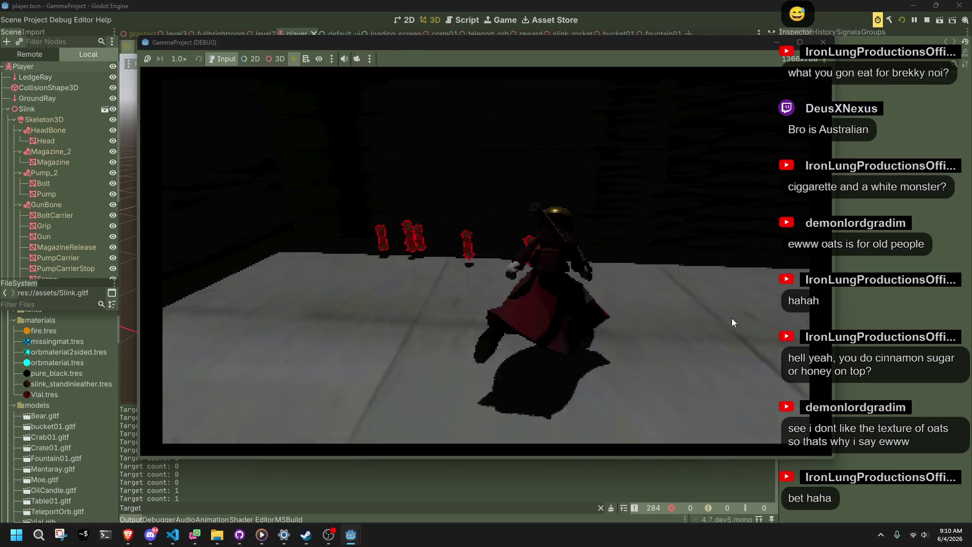
pyautogui.press('w')
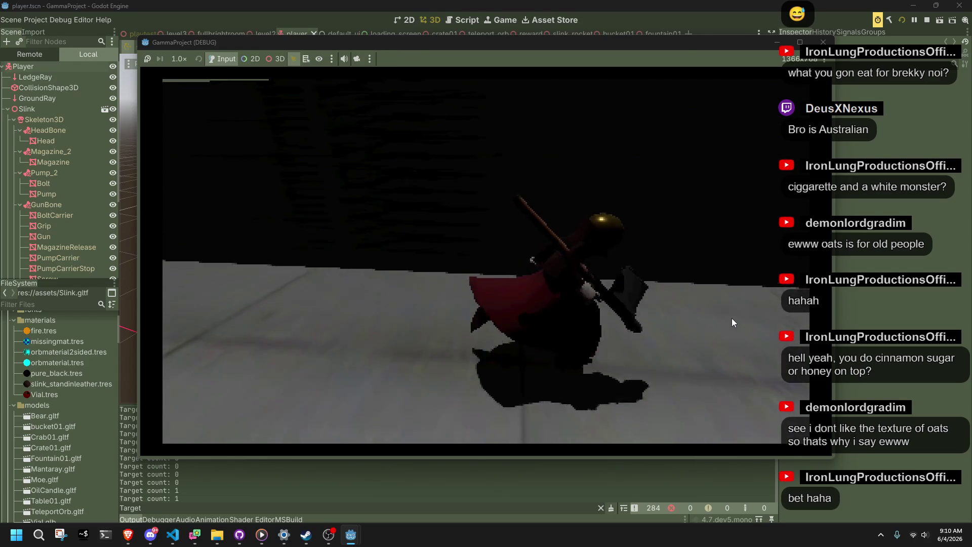
pyautogui.press('w')
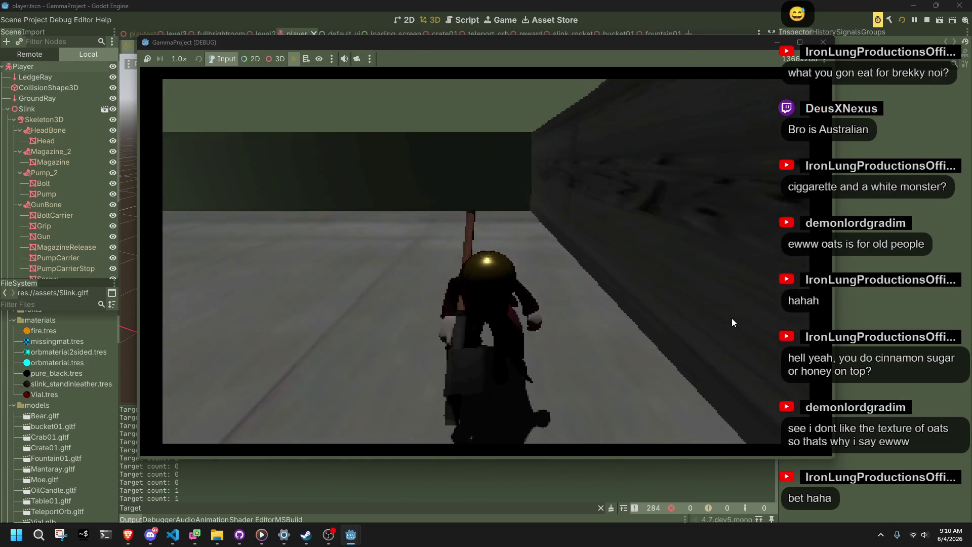
pyautogui.press('w')
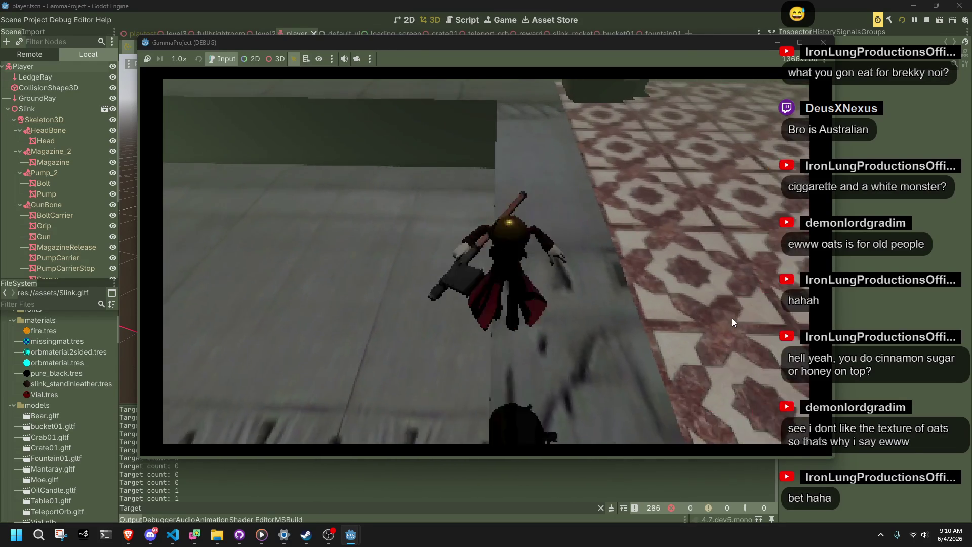
pyautogui.press('w')
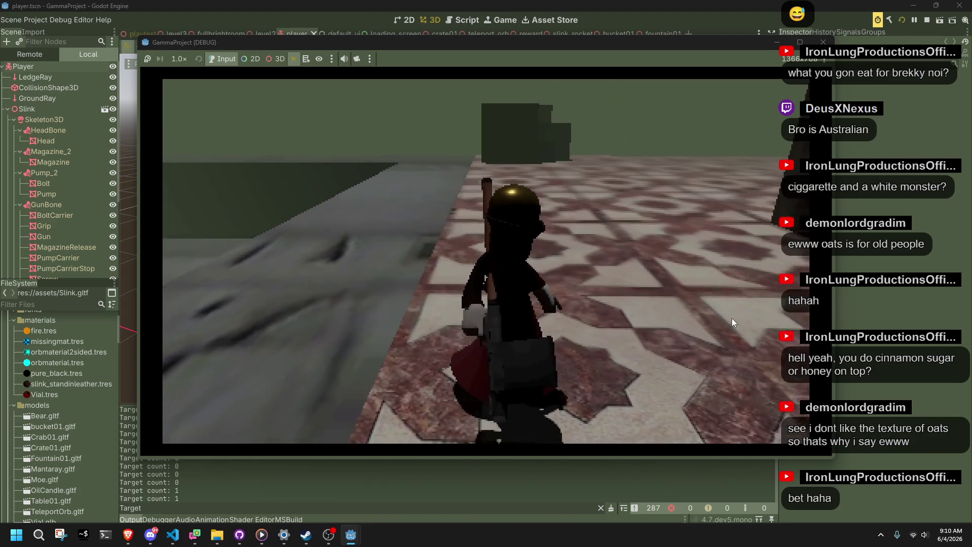
pyautogui.press('d')
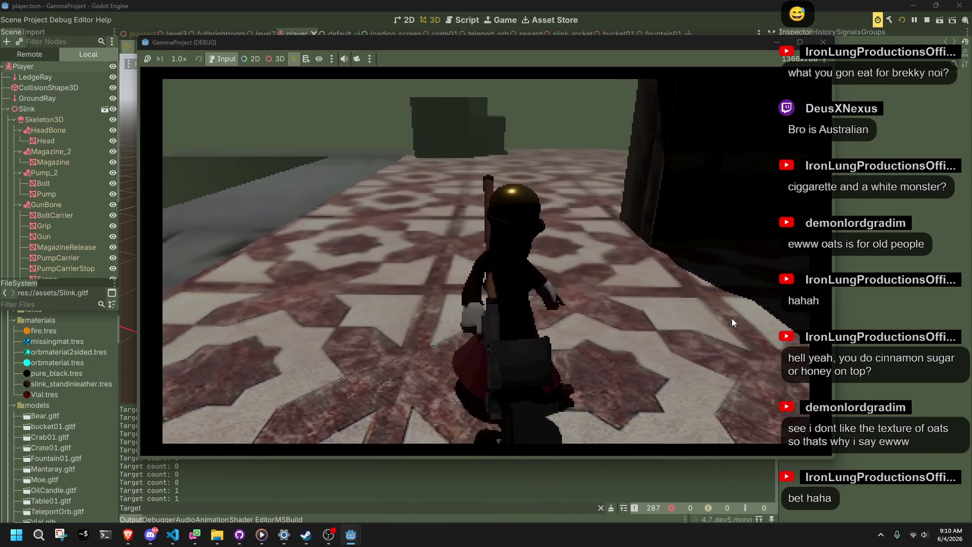
pyautogui.press('d')
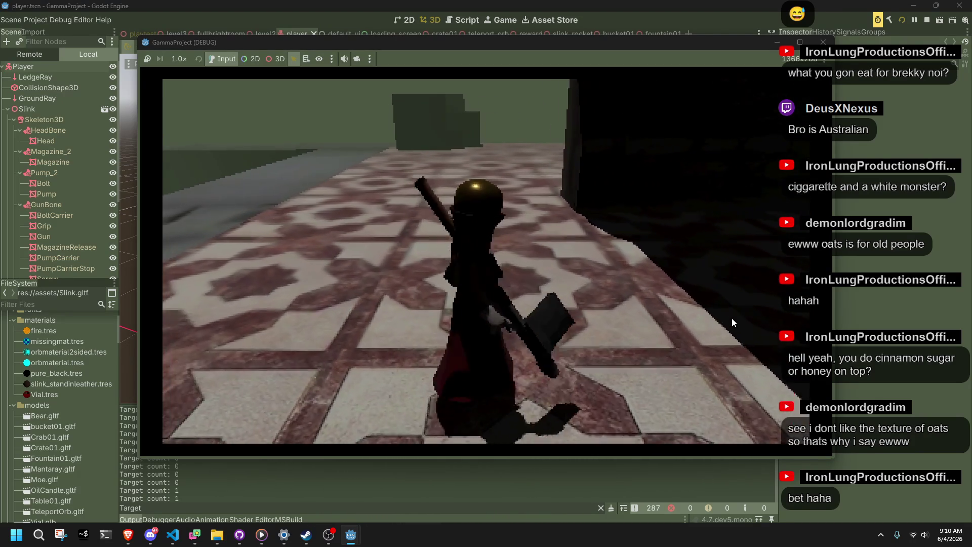
# Vault onto the dark box, white ledge and plank by the checkered pillar, then stop the game with F8
pyautogui.press('w')
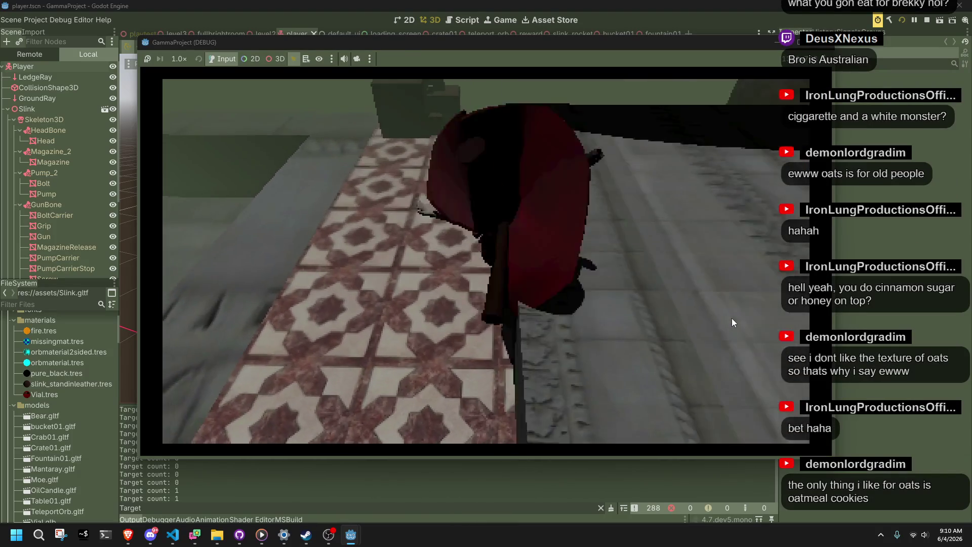
pyautogui.press('w')
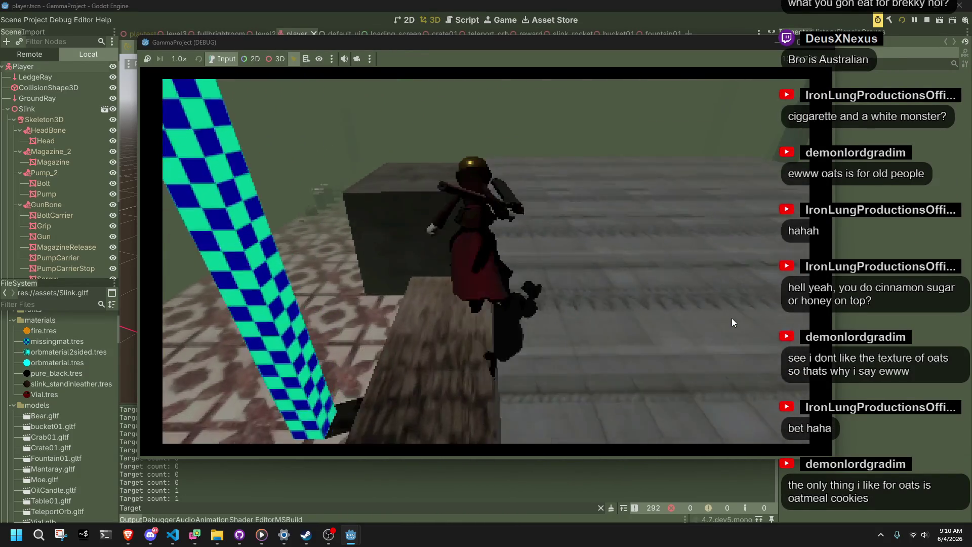
pyautogui.press('space')
pyautogui.press('w')
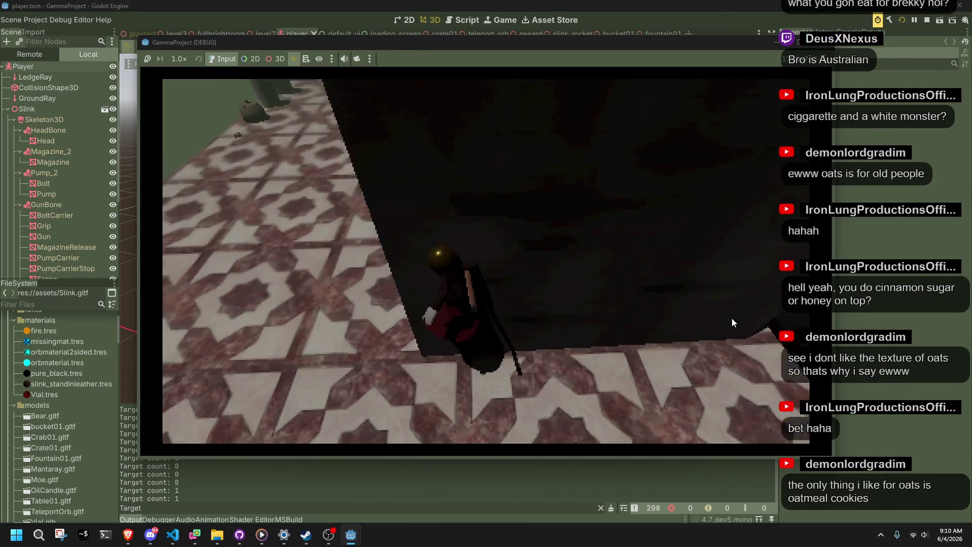
pyautogui.press('w')
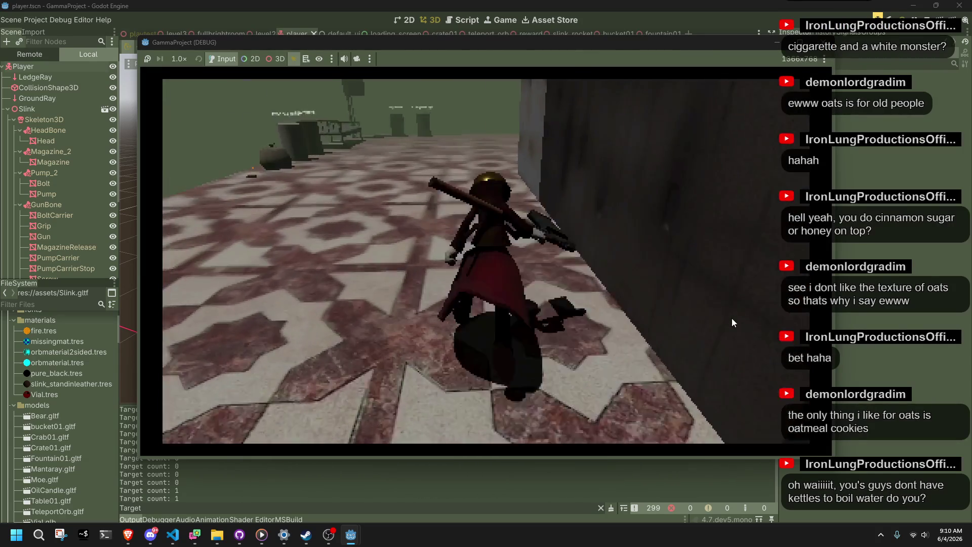
pyautogui.press('space')
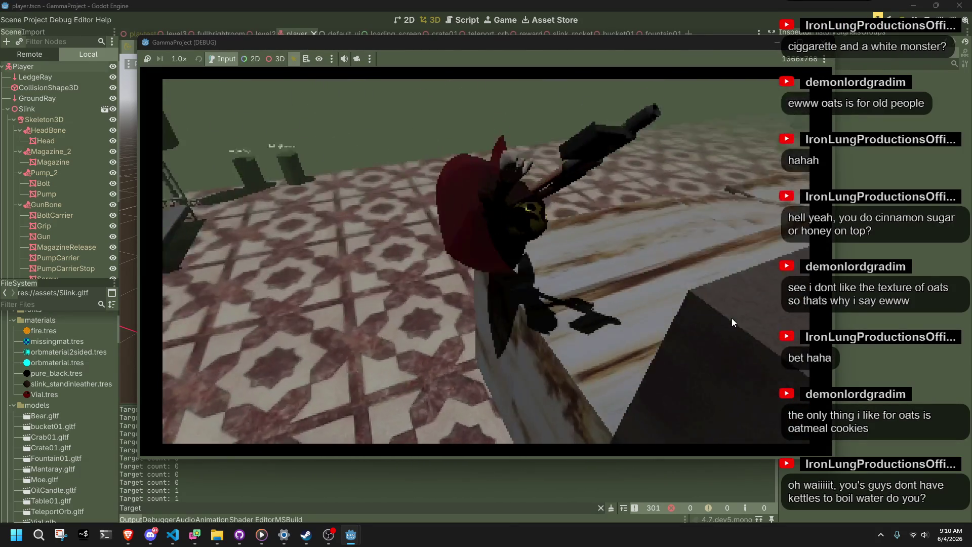
pyautogui.press('w')
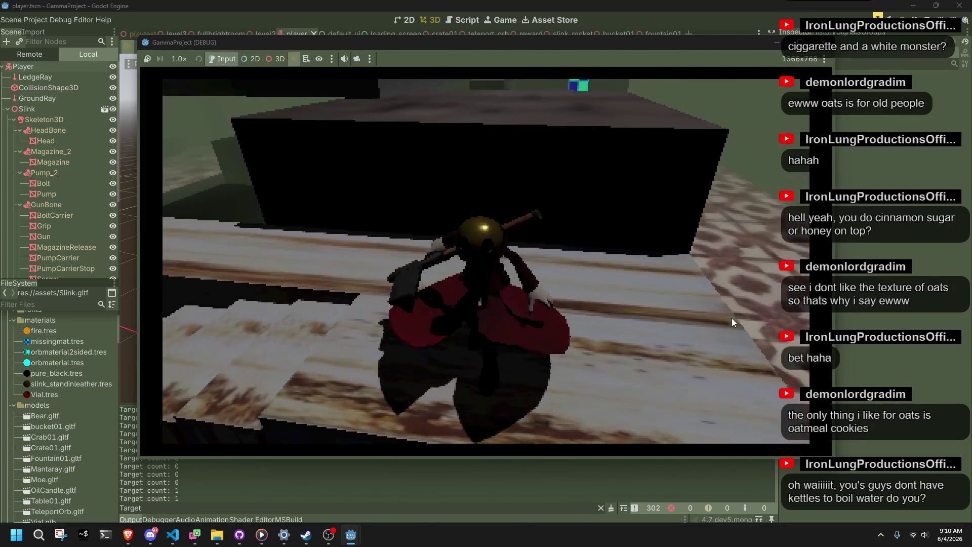
pyautogui.press('w')
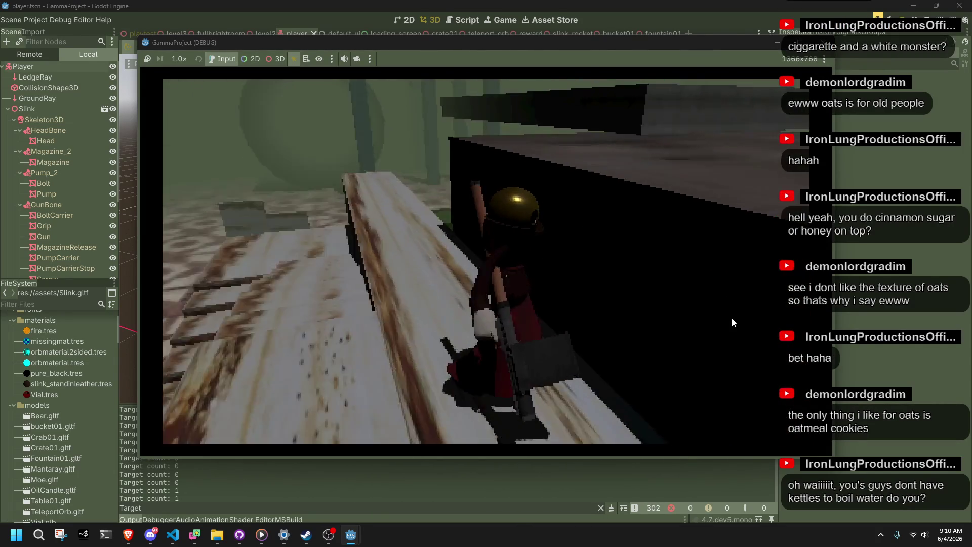
pyautogui.press('w')
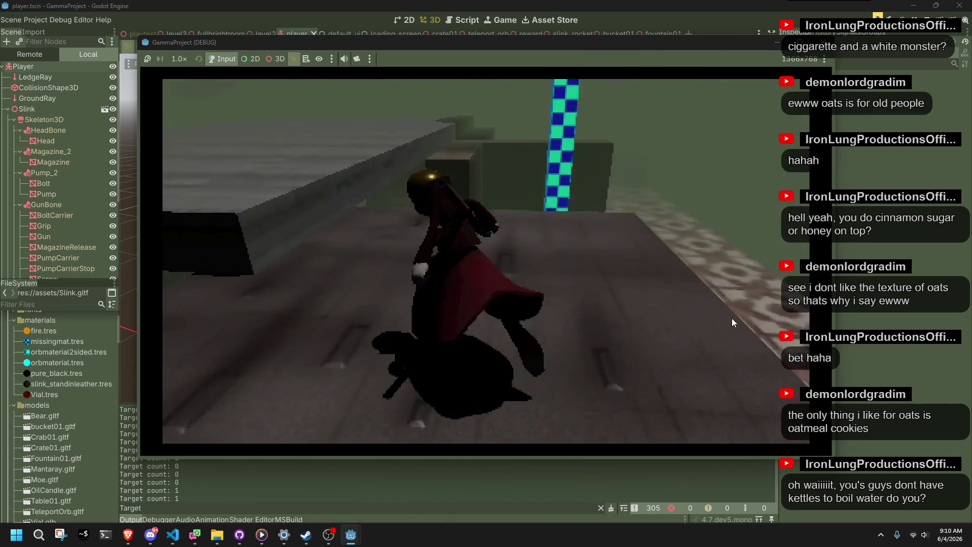
pyautogui.press('w')
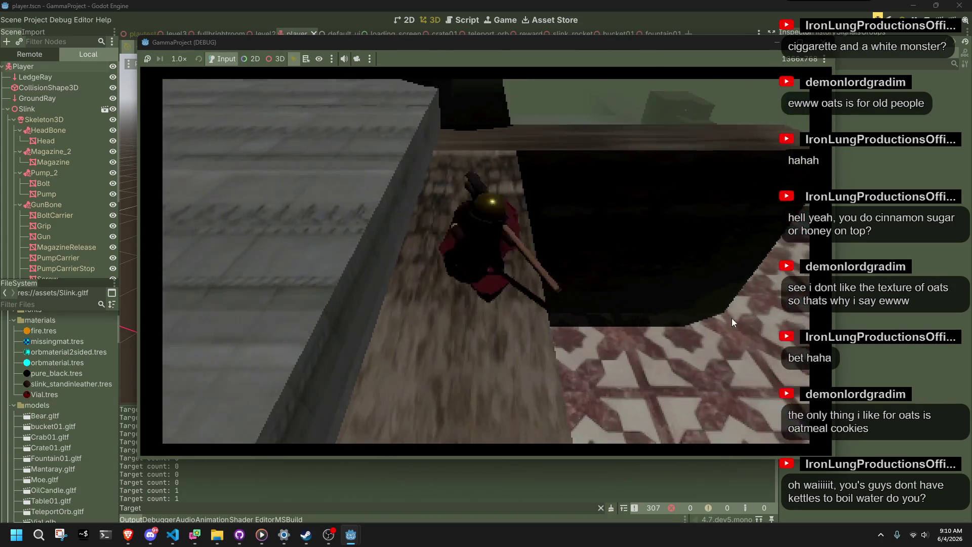
pyautogui.press('w')
pyautogui.press('w')
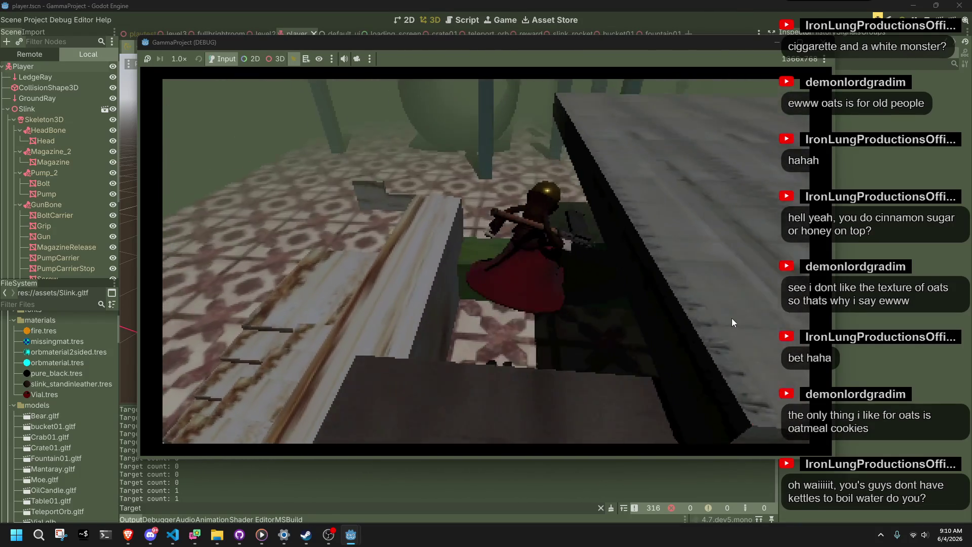
pyautogui.press('w')
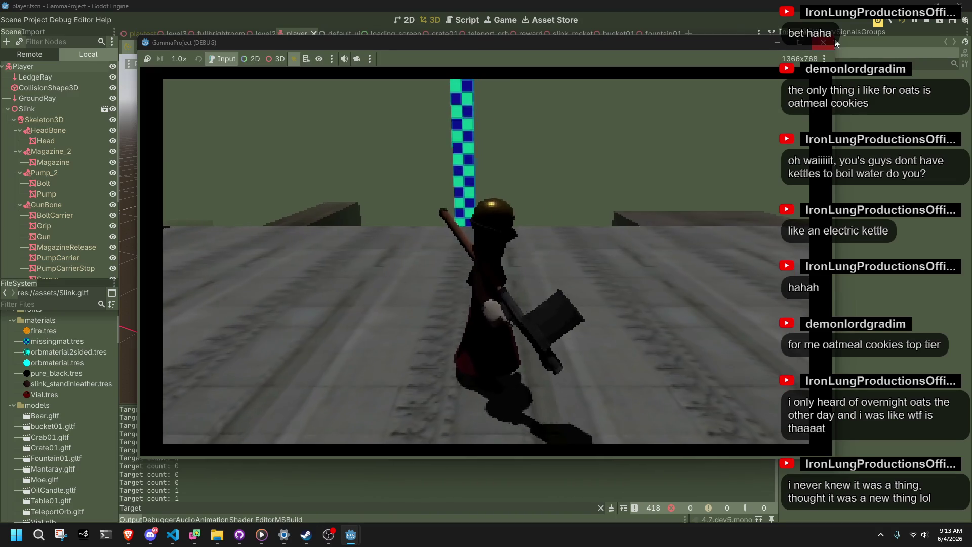
pyautogui.press('F8')
pyautogui.click(178, 545)
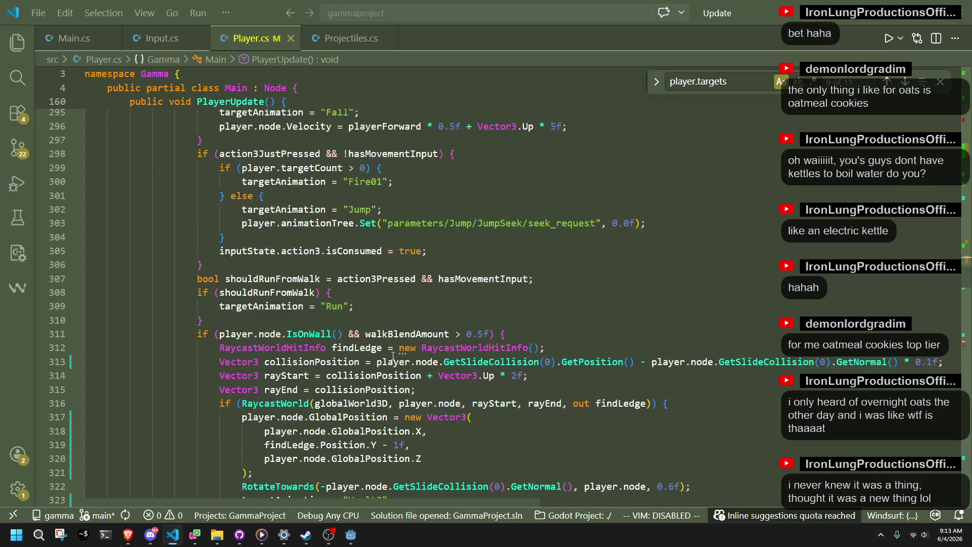
pyautogui.click(351, 535)
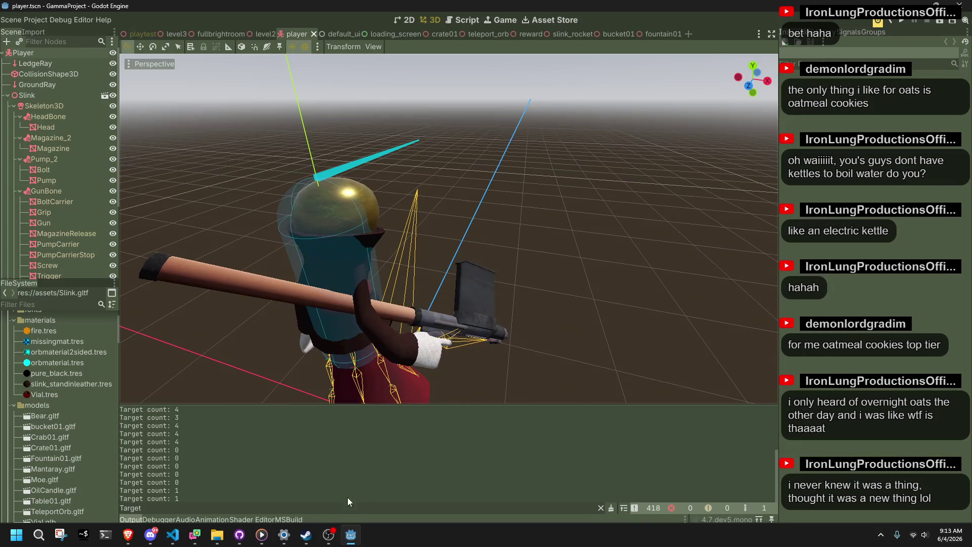
pyautogui.scroll(-5, 66, 259)
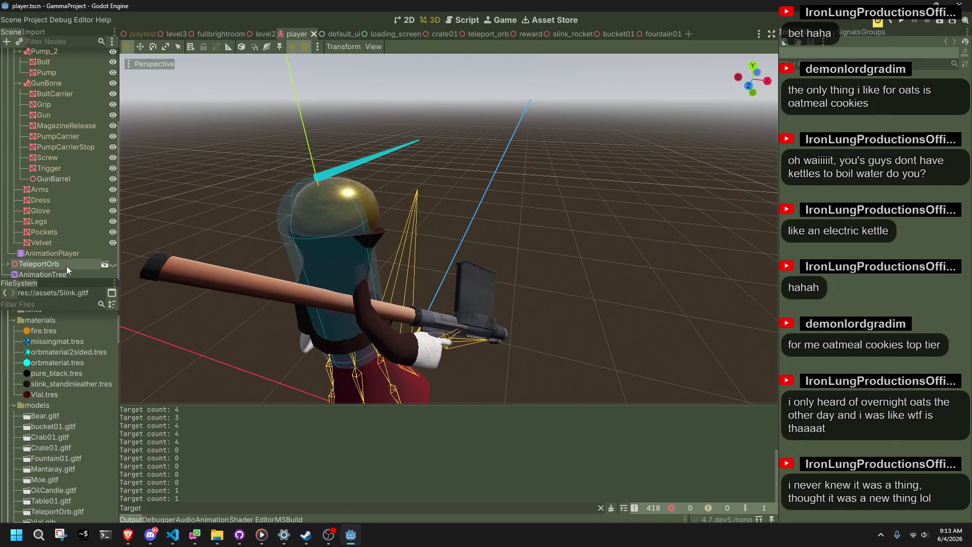
pyautogui.click(70, 272)
pyautogui.click(251, 355)
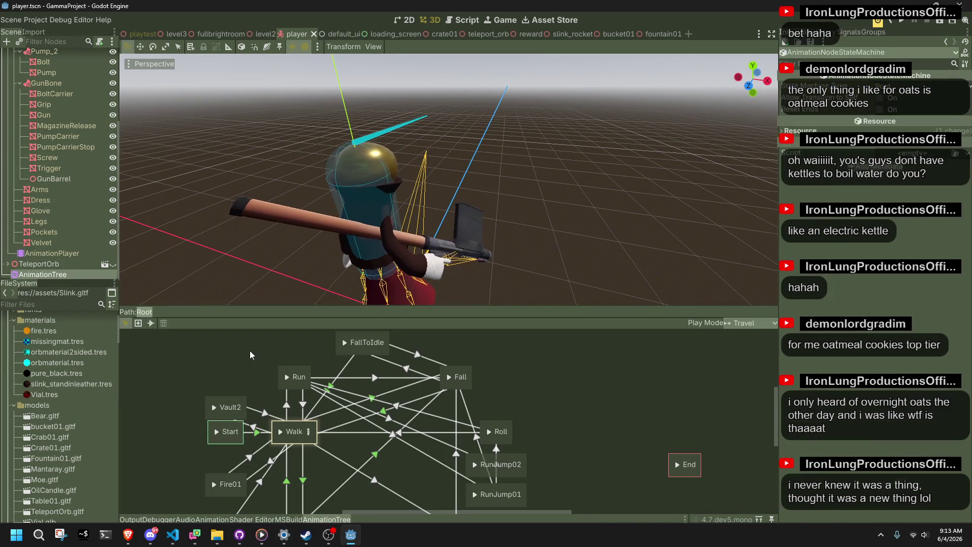
pyautogui.click(235, 405)
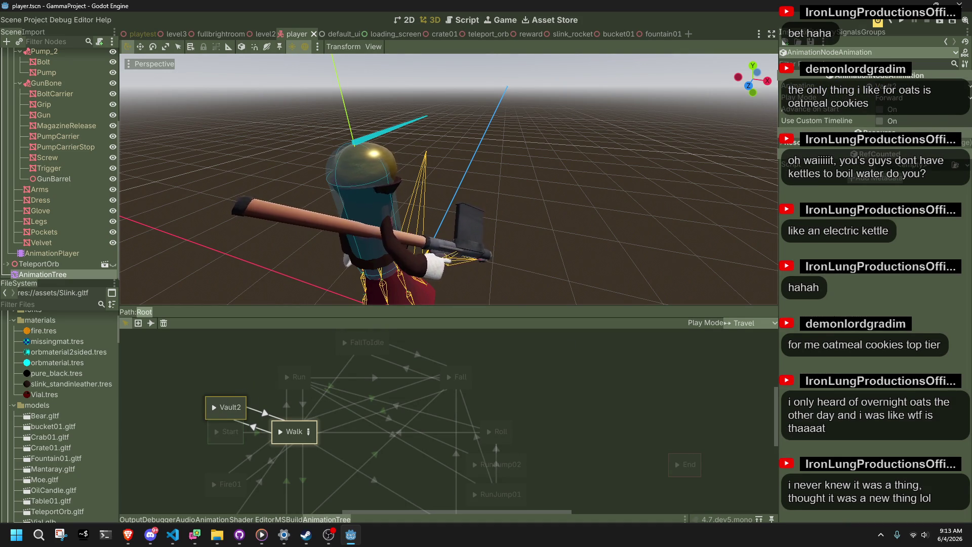
pyautogui.click(228, 360)
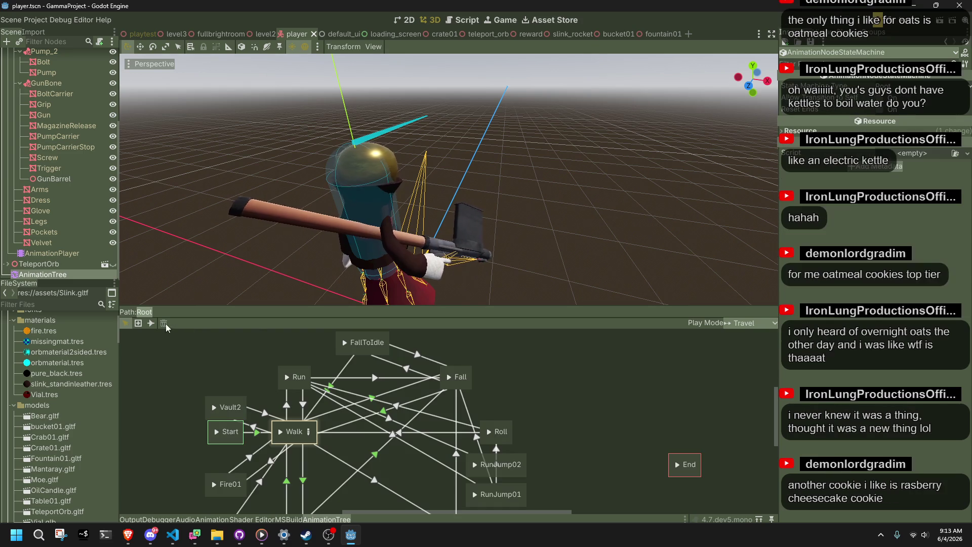
pyautogui.click(275, 388)
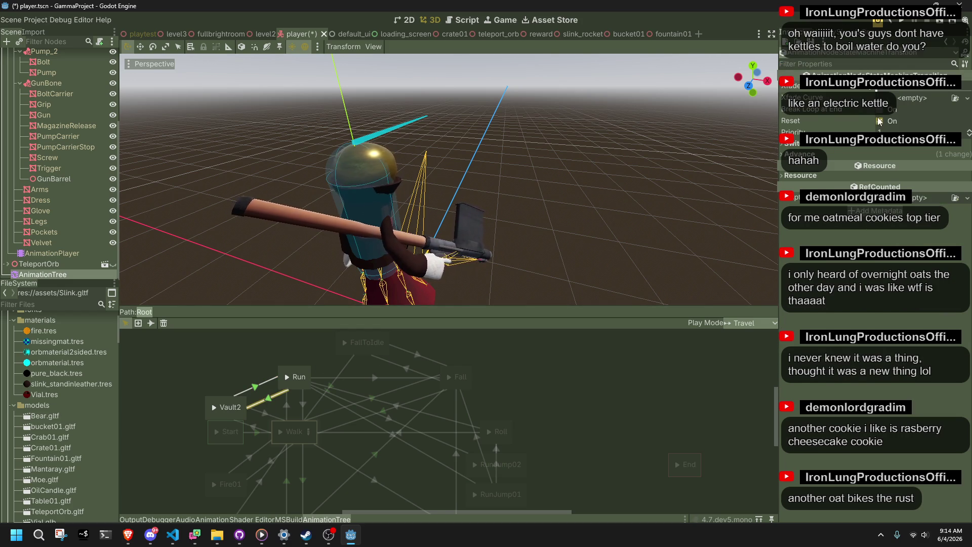
pyautogui.click(817, 154)
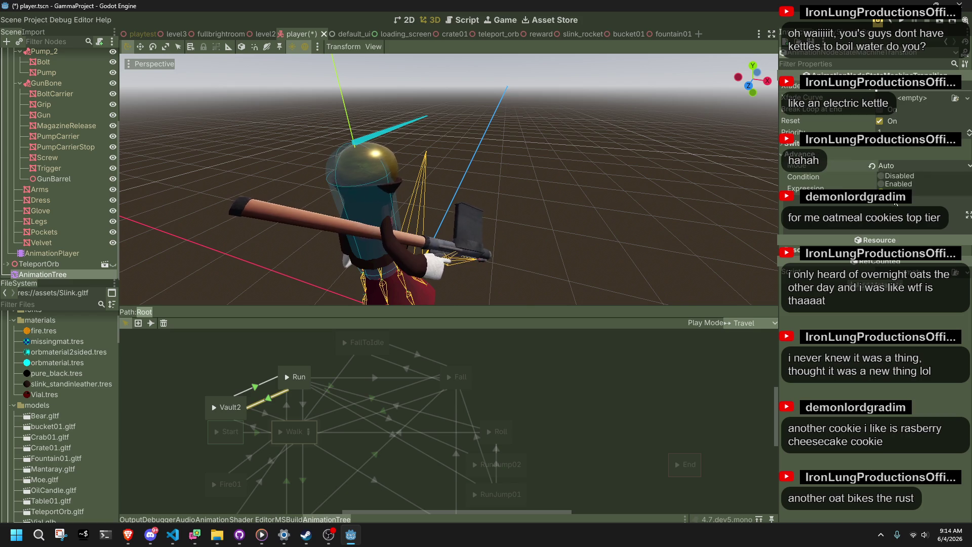
pyautogui.click(271, 386)
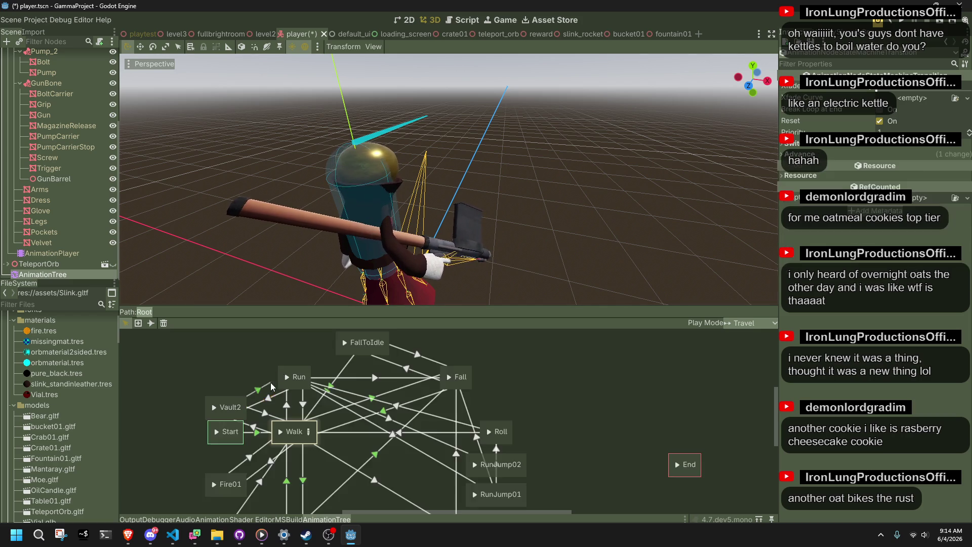
pyautogui.click(872, 154)
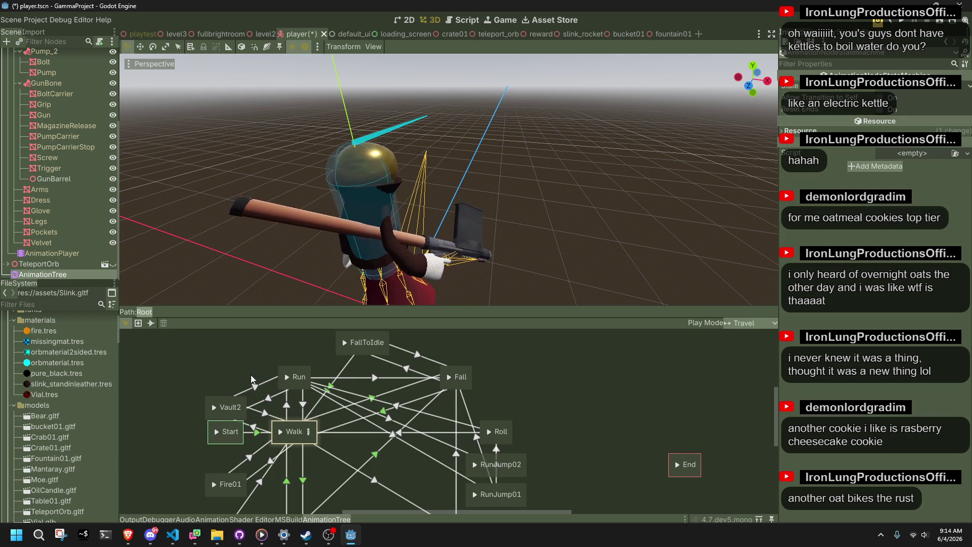
pyautogui.click(262, 383)
pyautogui.click(267, 398)
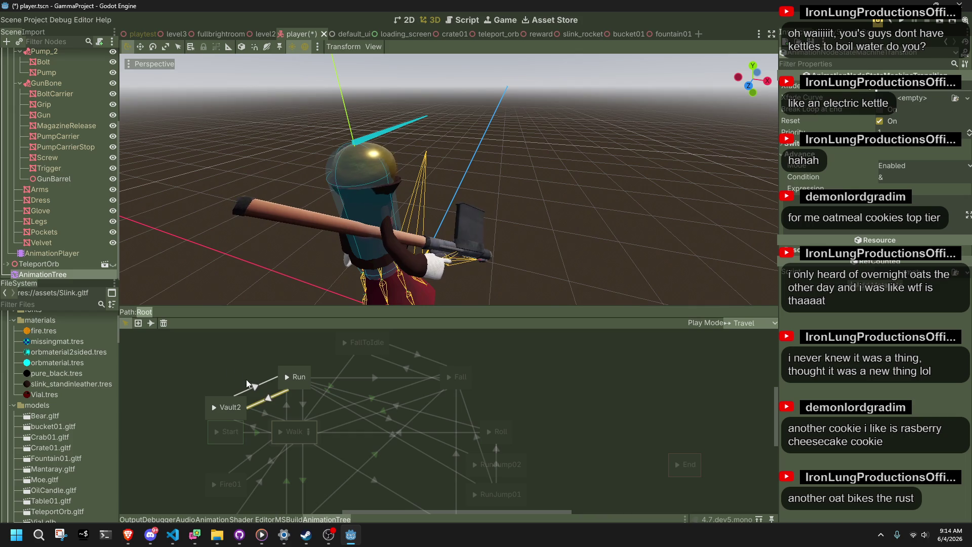
pyautogui.click(226, 366)
pyautogui.moveTo(213, 406); pyautogui.dragTo(215, 393)
pyautogui.moveTo(214, 390); pyautogui.dragTo(212, 368)
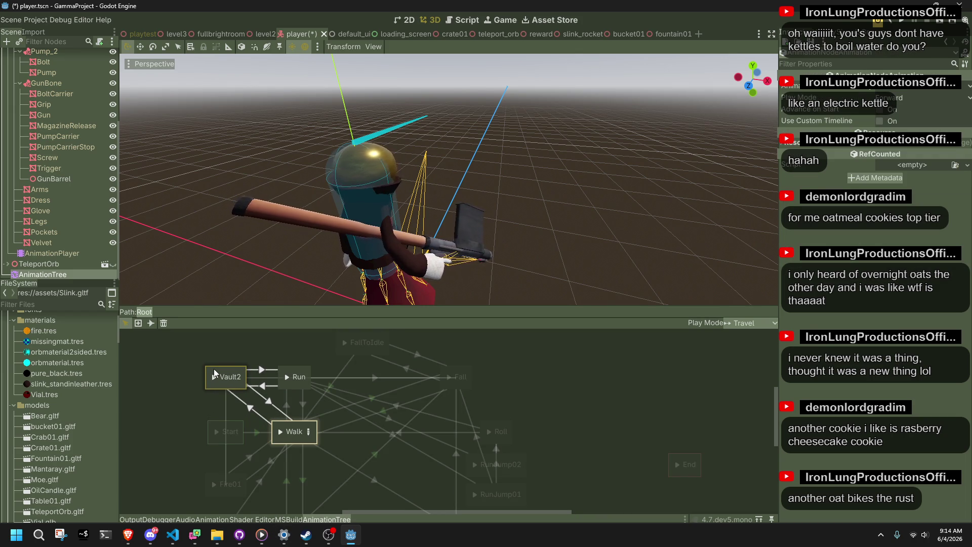
pyautogui.click(582, 365)
pyautogui.hotkey('ctrl', 's')
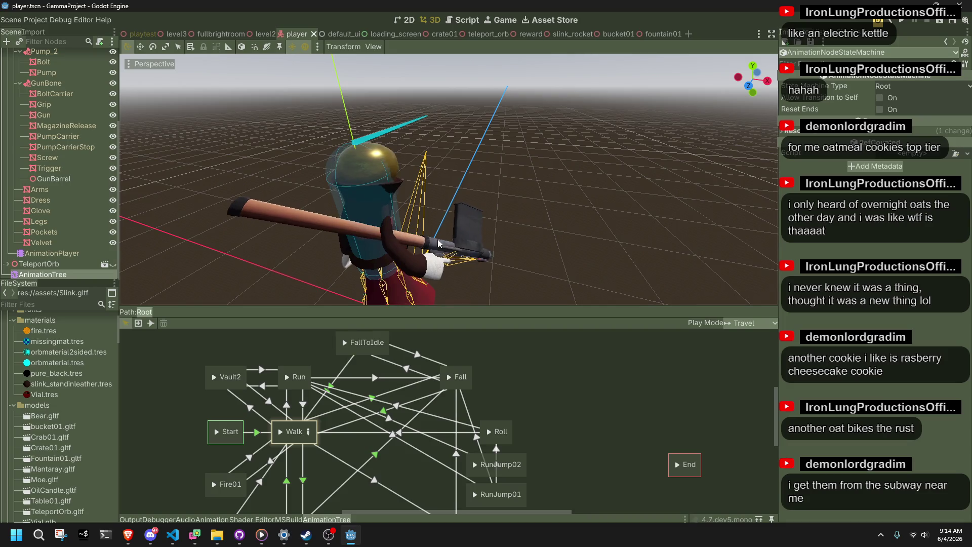
pyautogui.scroll(3, 365, 218)
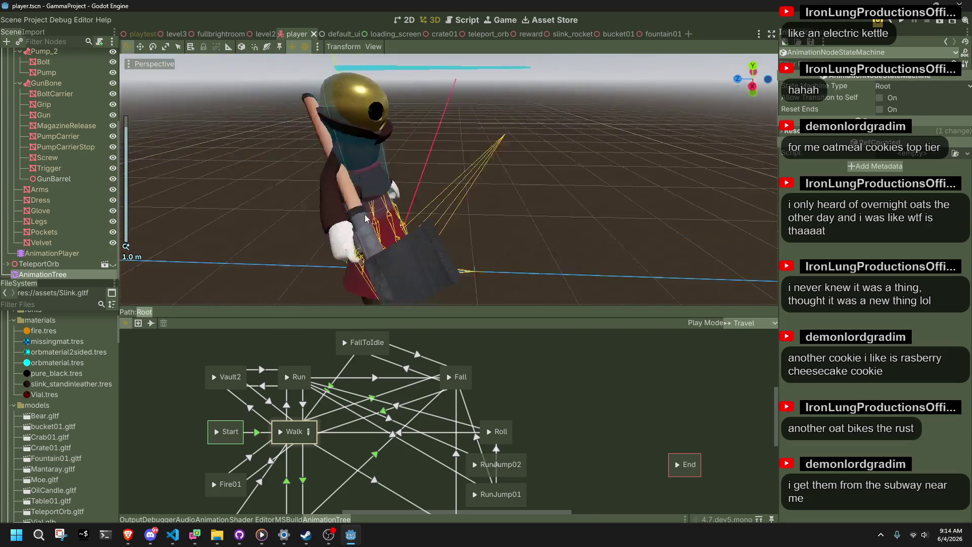
pyautogui.moveTo(365, 217); pyautogui.dragTo(313, 233)
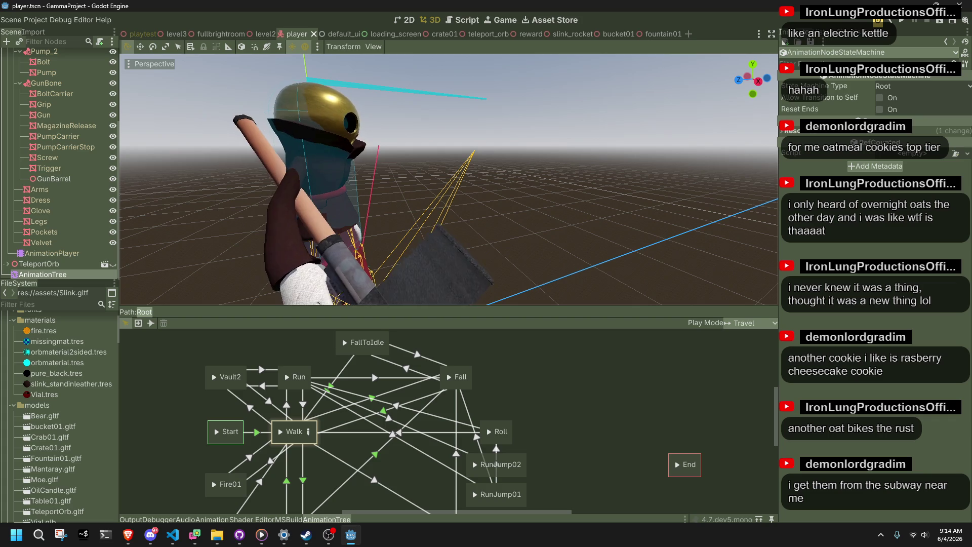
pyautogui.hotkey('alt', 'Tab')
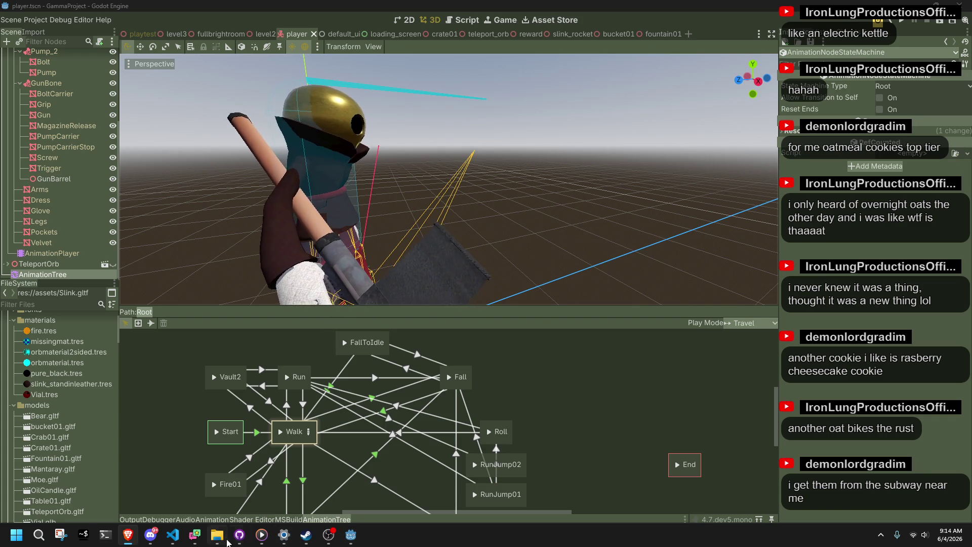
pyautogui.click(174, 535)
# Delete the RunJump02 transition if-block from the Run case
pyautogui.scroll(-5, 338, 430)
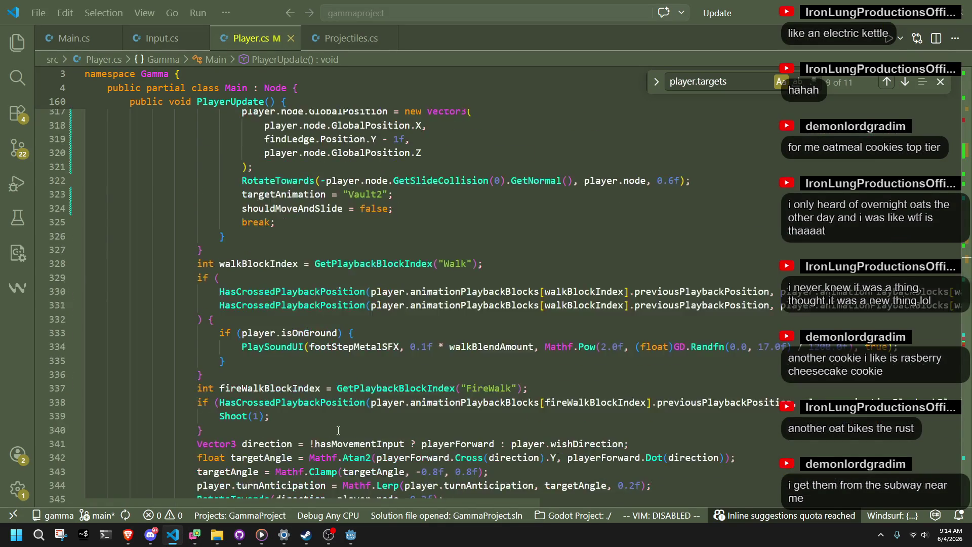
pyautogui.scroll(5, 338, 430)
pyautogui.moveTo(245, 452); pyautogui.dragTo(243, 223)
pyautogui.scroll(-3, 394, 421)
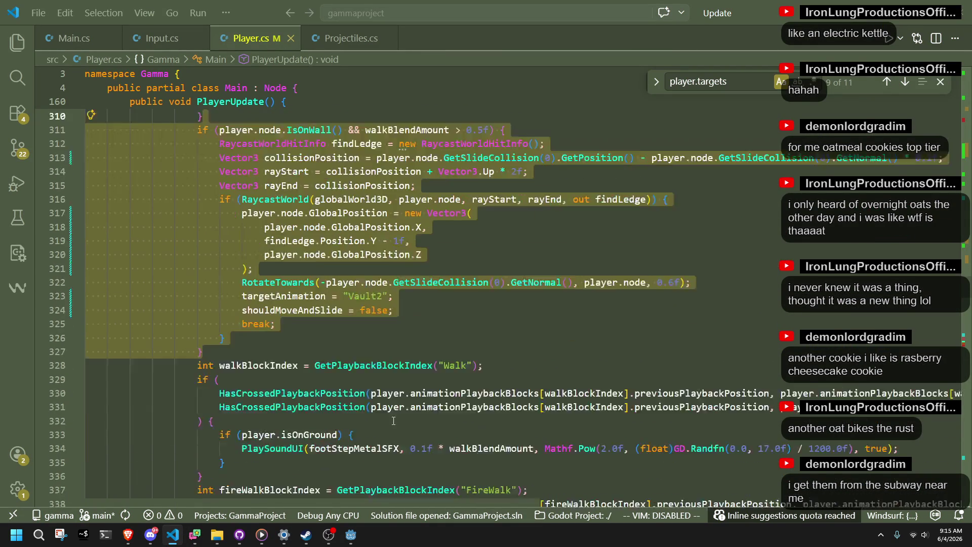
pyautogui.scroll(-15, 394, 420)
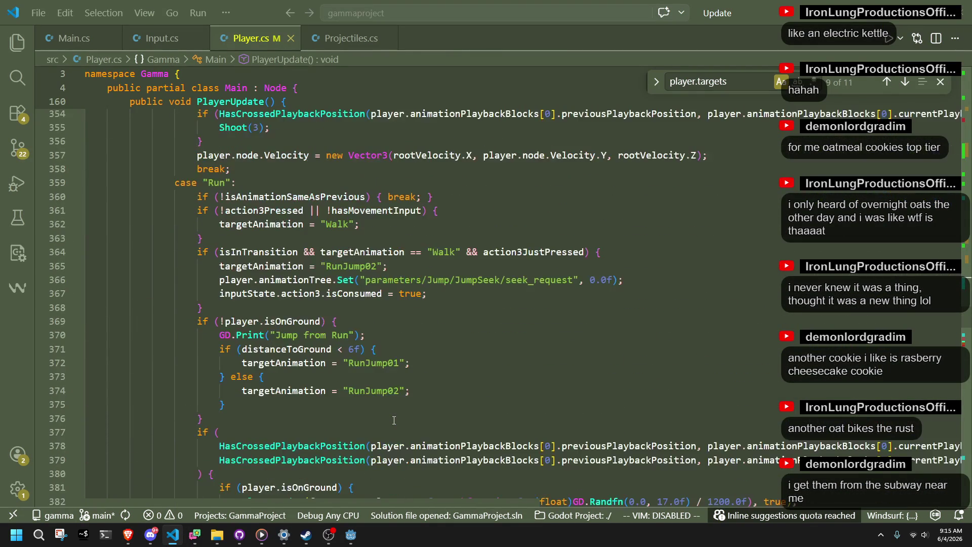
pyautogui.click(318, 238)
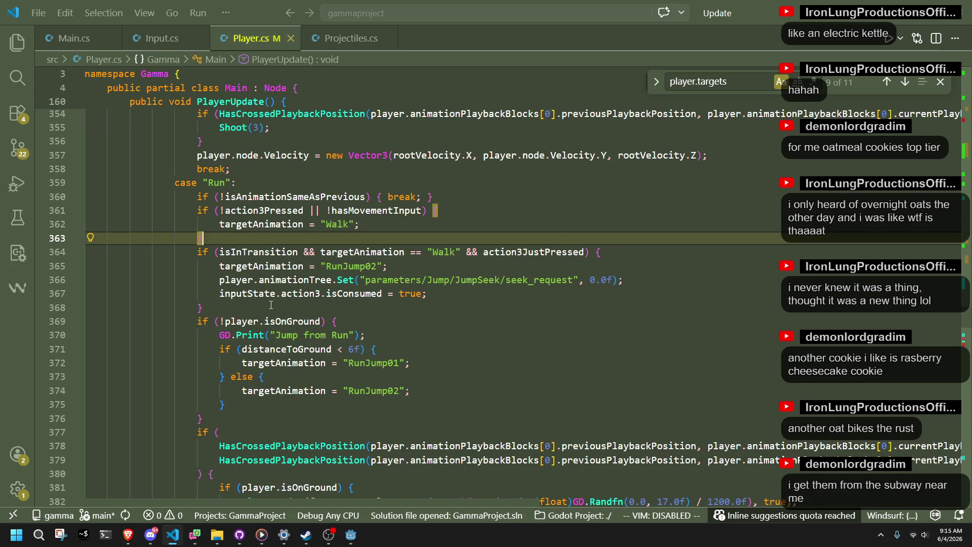
pyautogui.click(271, 304)
pyautogui.moveTo(271, 304); pyautogui.dragTo(269, 234)
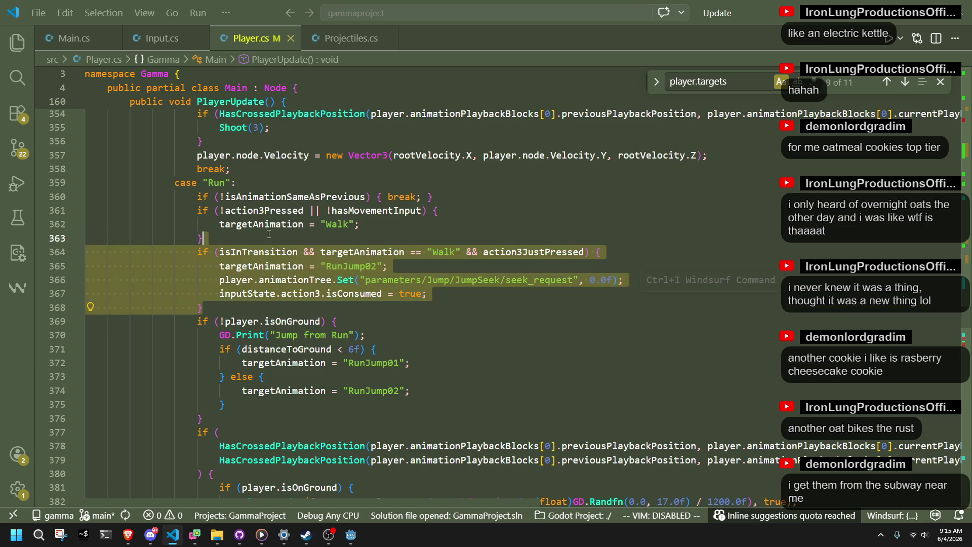
pyautogui.press('BackSpace')
pyautogui.press('Return')
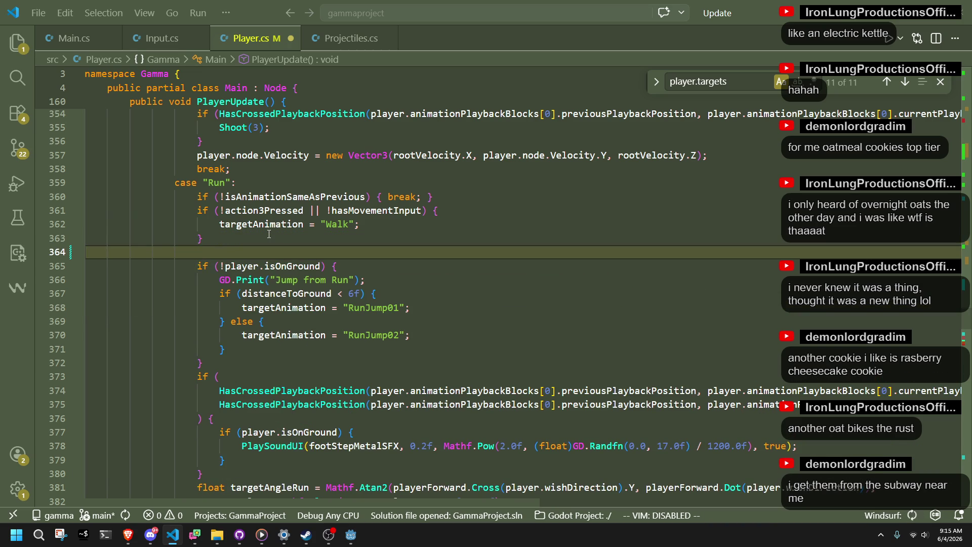
# Paste the ledge vault block, drop its '&& walkBlendAmount > 0.5f' condition, and save Player.cs
pyautogui.hotkey('ctrl', 'v')
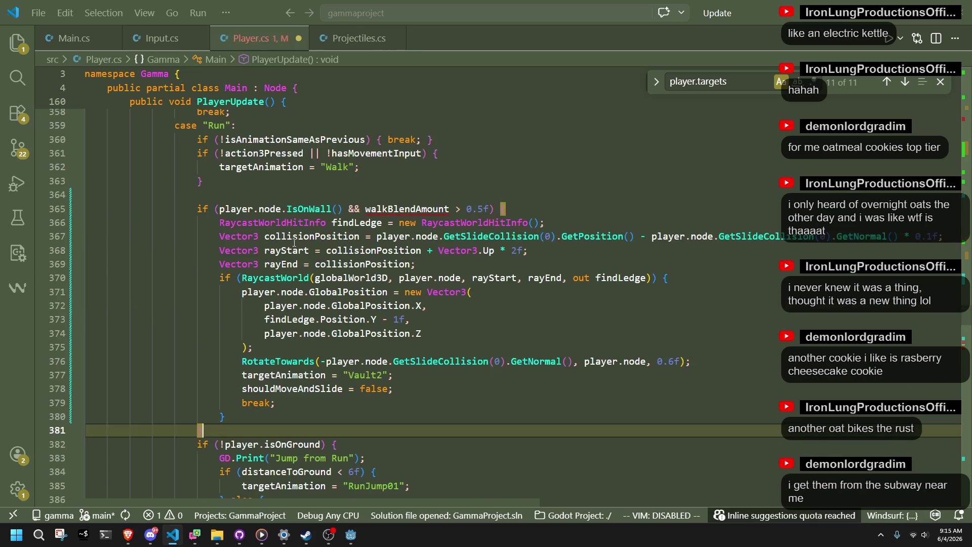
pyautogui.click(238, 197)
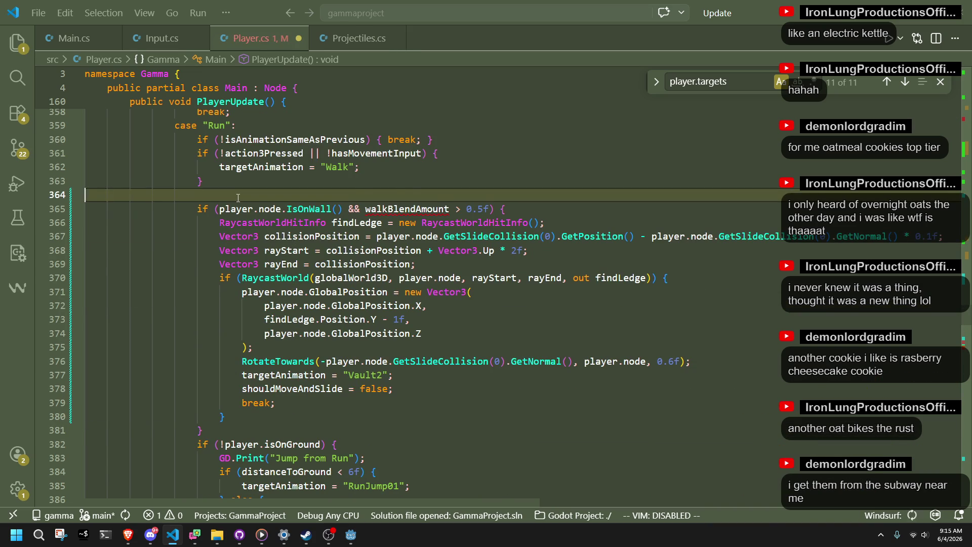
pyautogui.press('Delete')
pyautogui.doubleClick(416, 195)
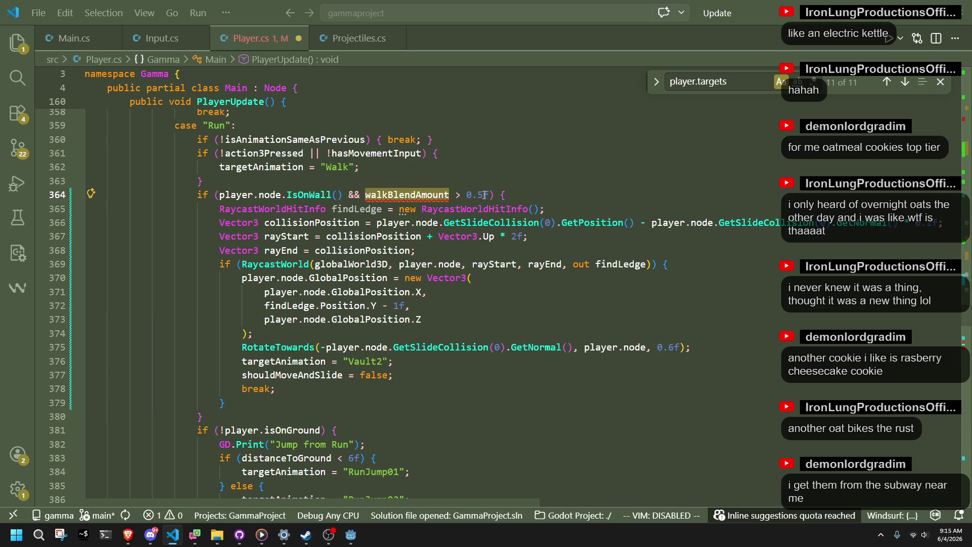
pyautogui.moveTo(488, 195); pyautogui.dragTo(344, 195)
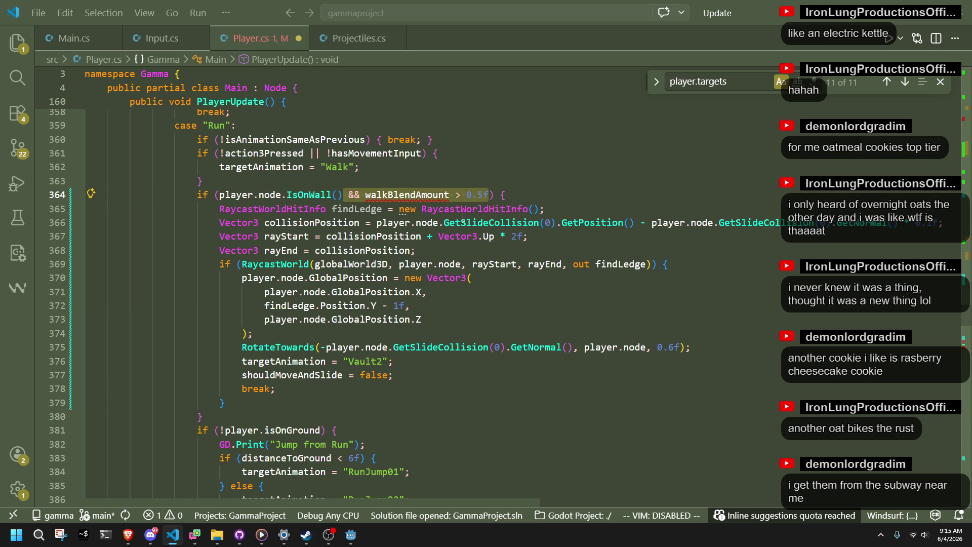
pyautogui.press('BackSpace')
pyautogui.hotkey('ctrl', 's')
# Check the pasted vault block's position assignment, break line and closing brace
pyautogui.click(555, 338)
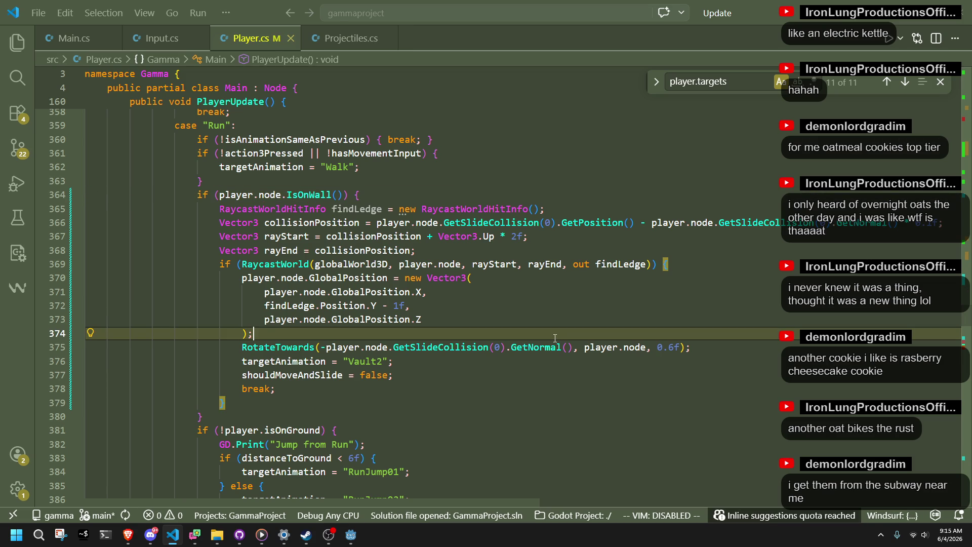
pyautogui.click(489, 388)
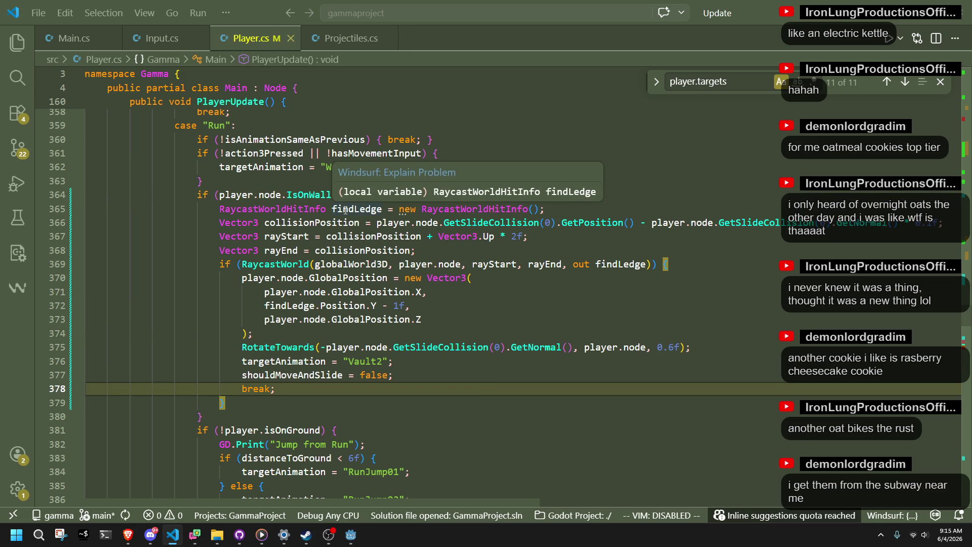
pyautogui.click(496, 318)
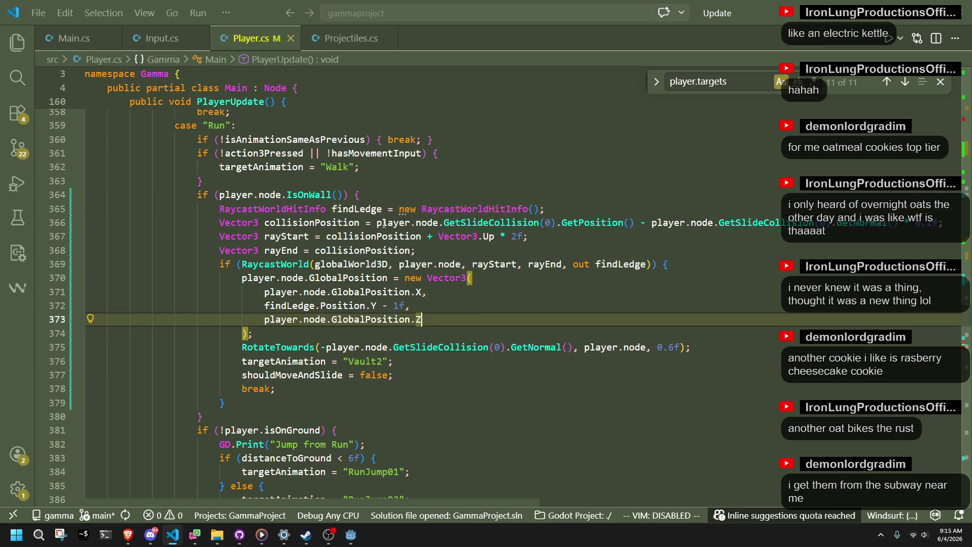
pyautogui.click(400, 402)
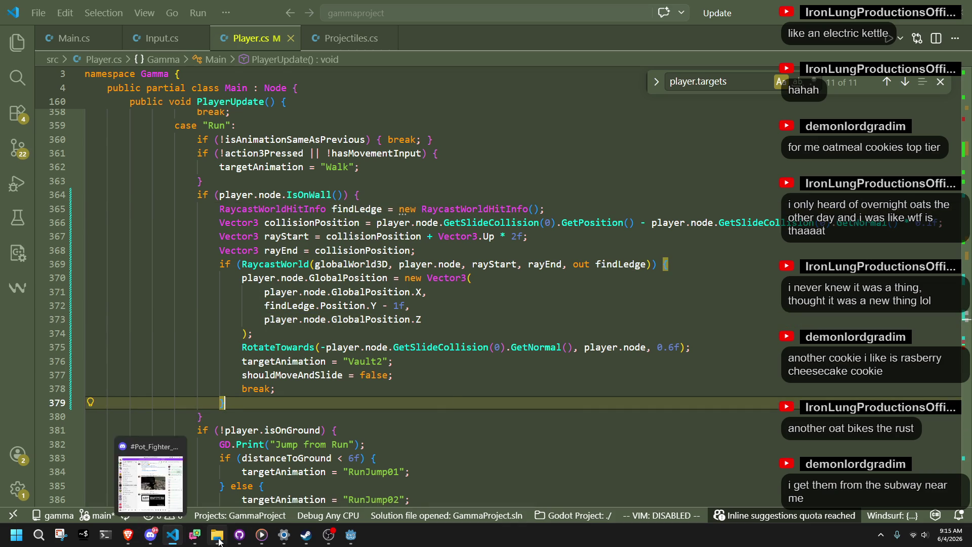
pyautogui.click(350, 535)
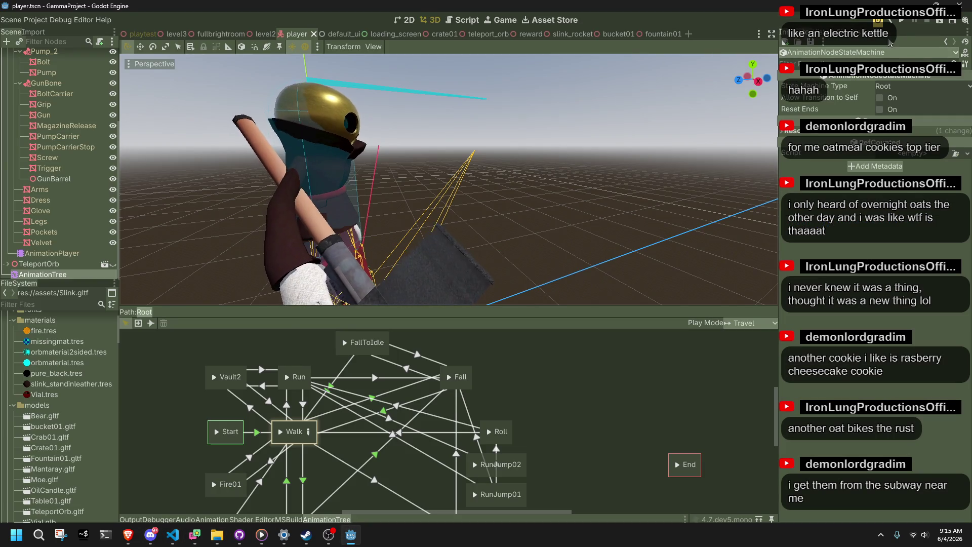
pyautogui.click(901, 21)
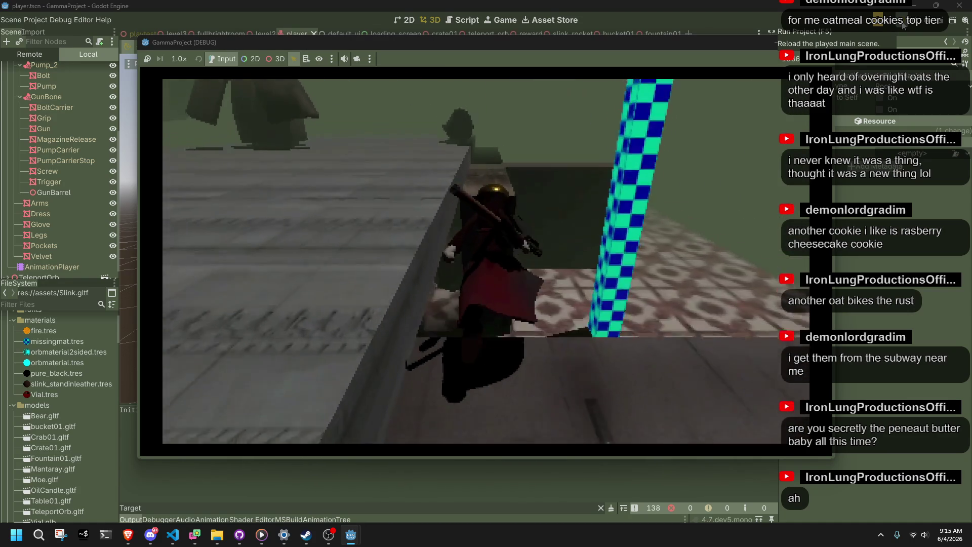
pyautogui.click(823, 42)
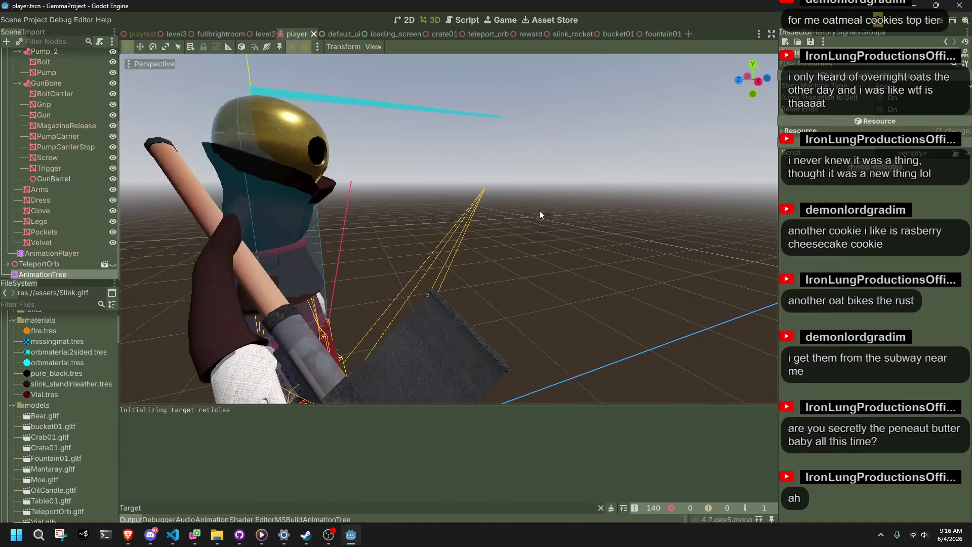
pyautogui.click(172, 535)
# Bring the Brave window with the Google Images 'peanut butter pie' search in front of Player.cs
pyautogui.click(494, 388)
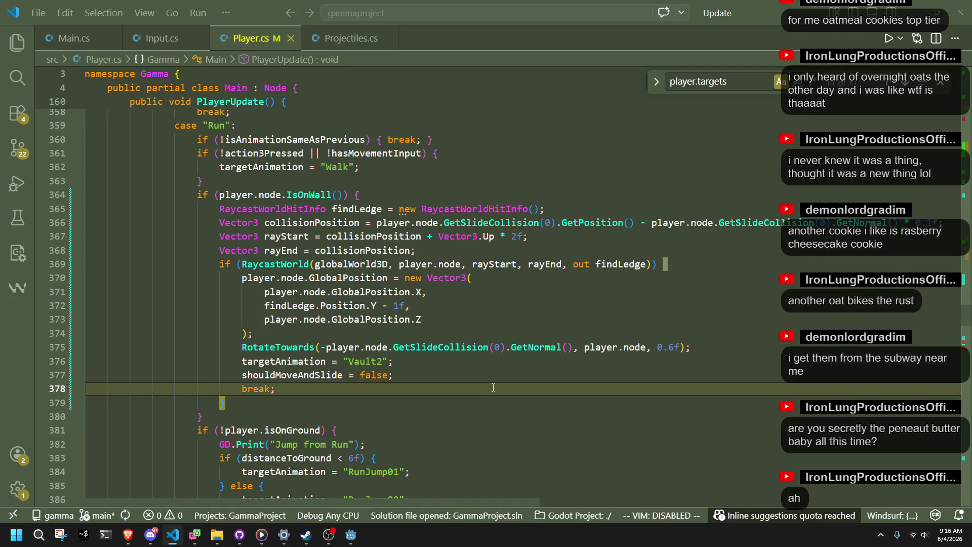
pyautogui.scroll(1, 493, 387)
pyautogui.hotkey('alt', 'Tab')
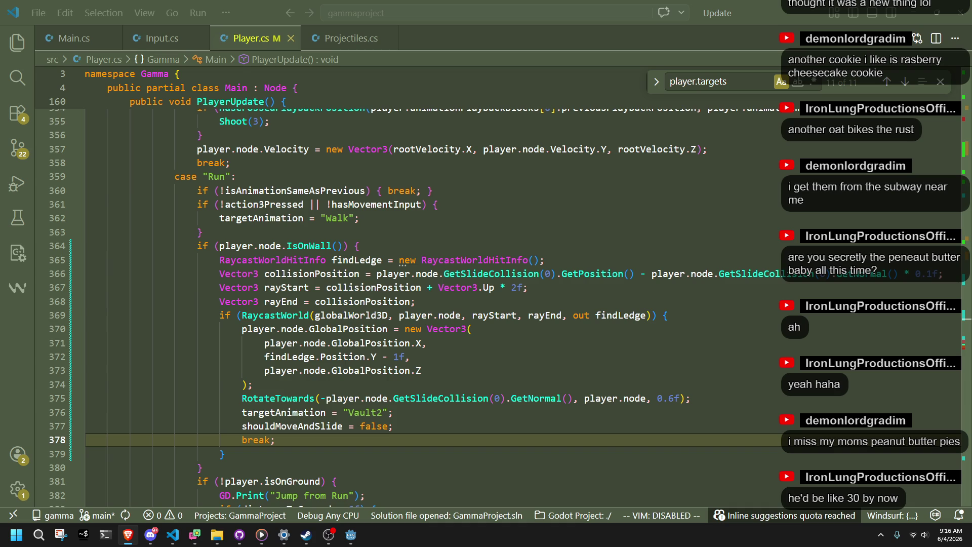
pyautogui.hotkey('alt', 'Tab')
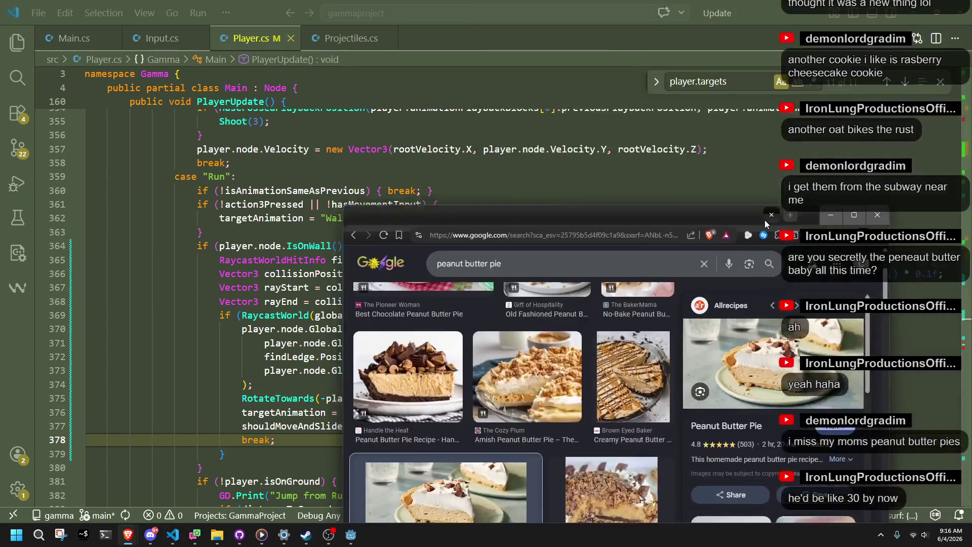
# View the Old Fashioned Peanut Butter Pie image result, scroll through the results, then close Brave
pyautogui.moveTo(493, 137); pyautogui.dragTo(519, 94)
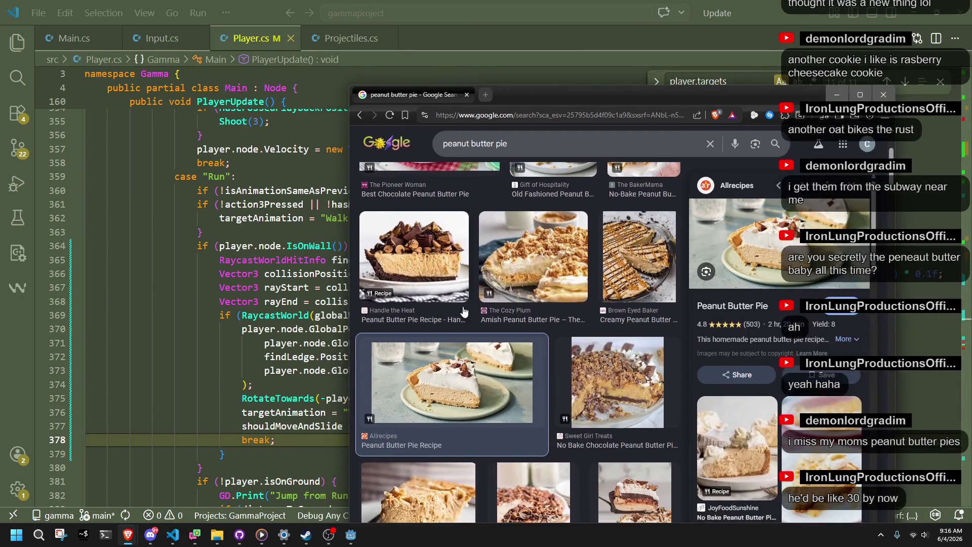
pyautogui.scroll(3, 393, 244)
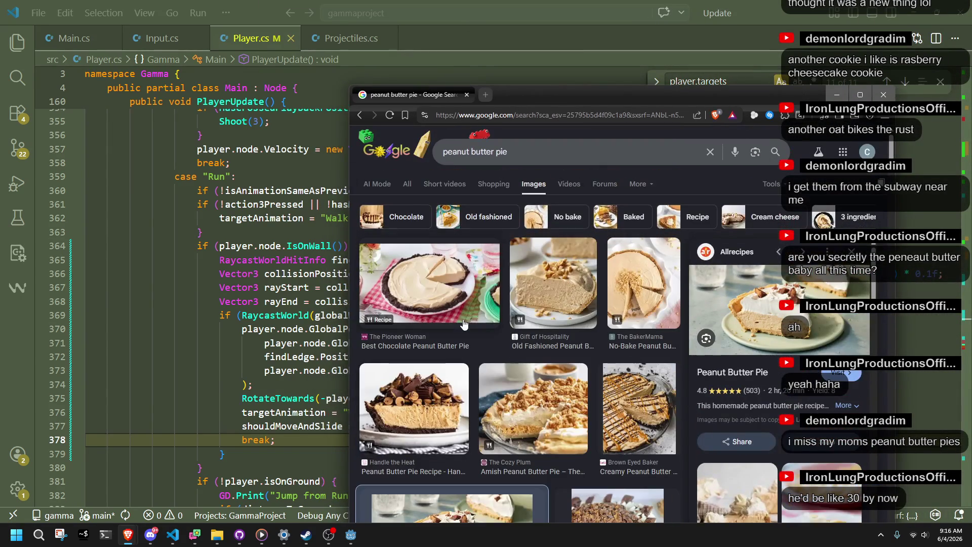
pyautogui.click(572, 298)
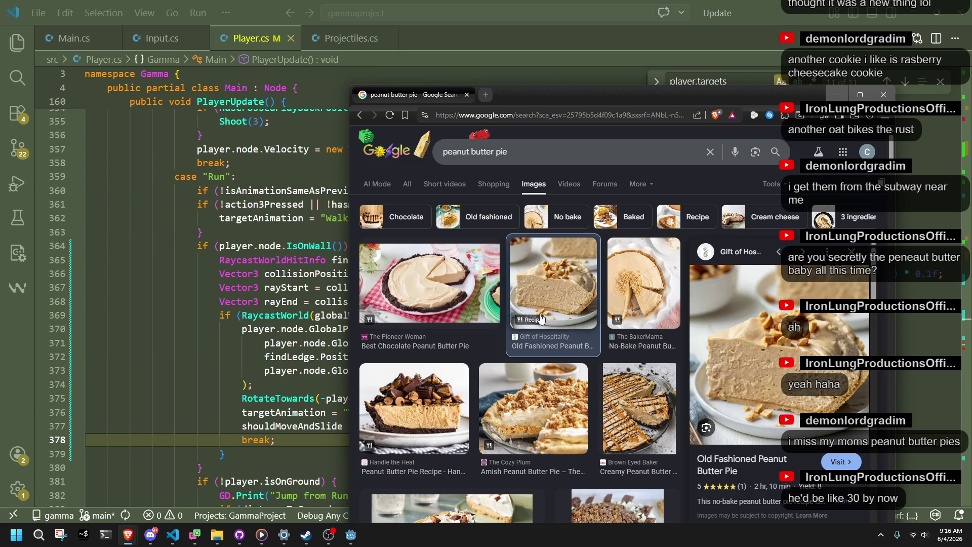
pyautogui.scroll(-7, 540, 355)
pyautogui.scroll(-3, 540, 356)
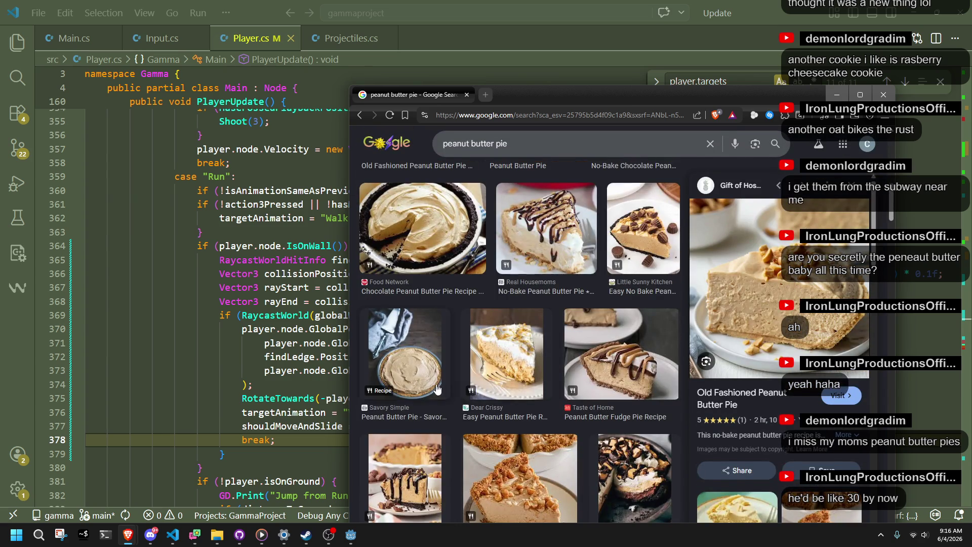
pyautogui.scroll(4, 531, 456)
pyautogui.scroll(-6, 530, 470)
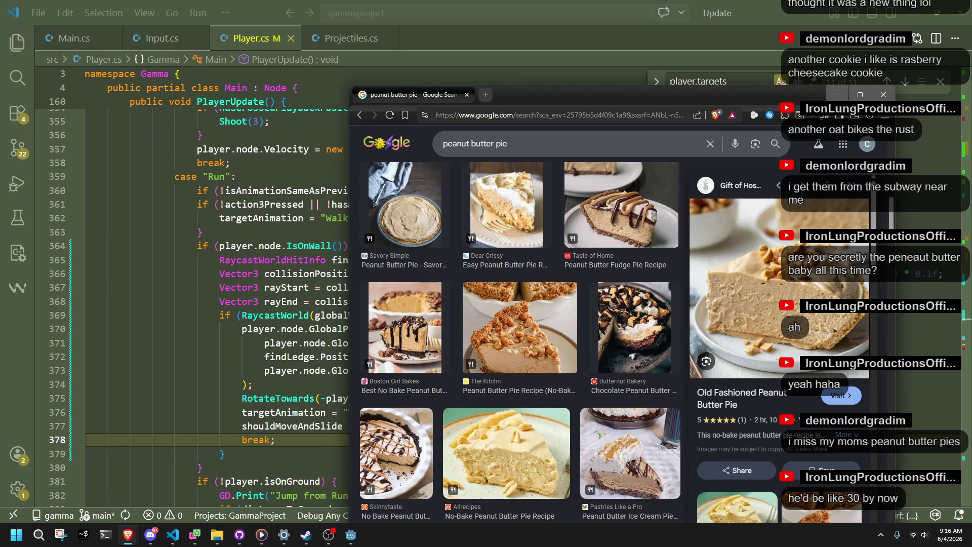
pyautogui.click(883, 94)
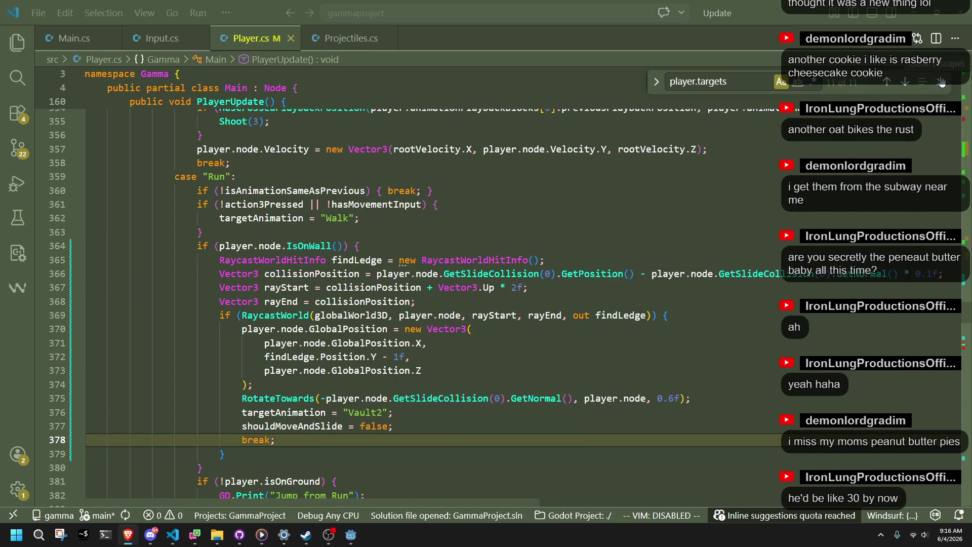
# Search Player.cs for the Vault2 case
pyautogui.click(673, 398)
pyautogui.click(582, 371)
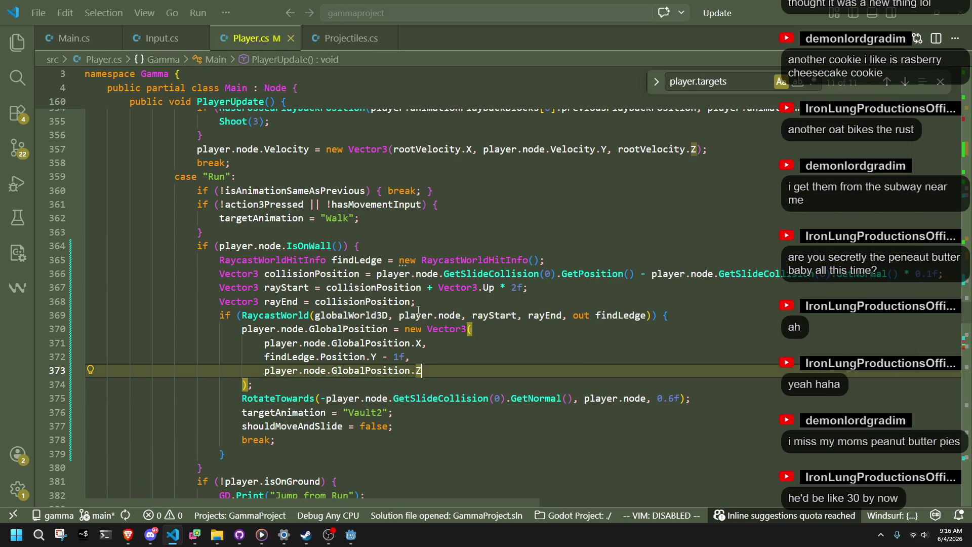
pyautogui.click(484, 381)
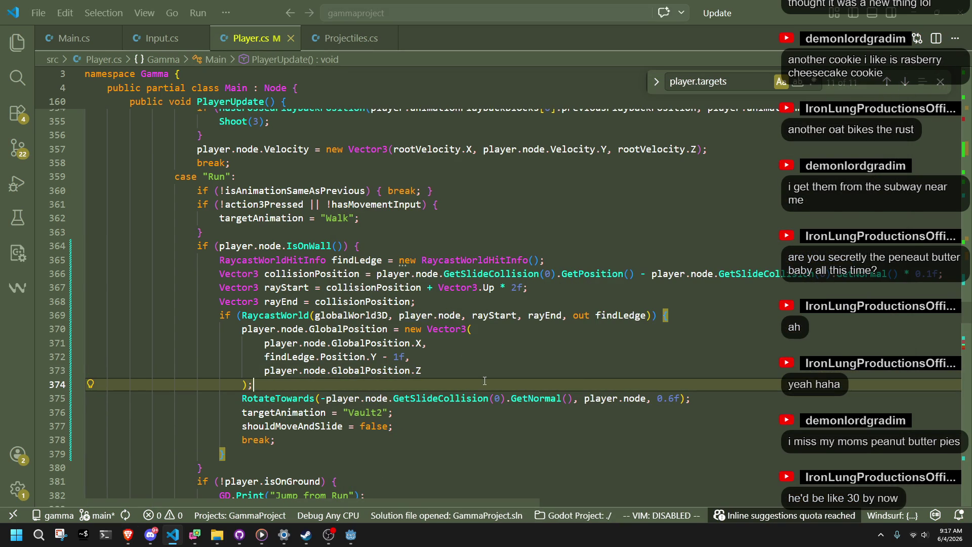
pyautogui.click(374, 412)
pyautogui.hotkey('ctrl', 'f')
pyautogui.press('Return')
# Look over the Vault2 guard block, early break and ground-check branches down to the Walk line
pyautogui.click(324, 351)
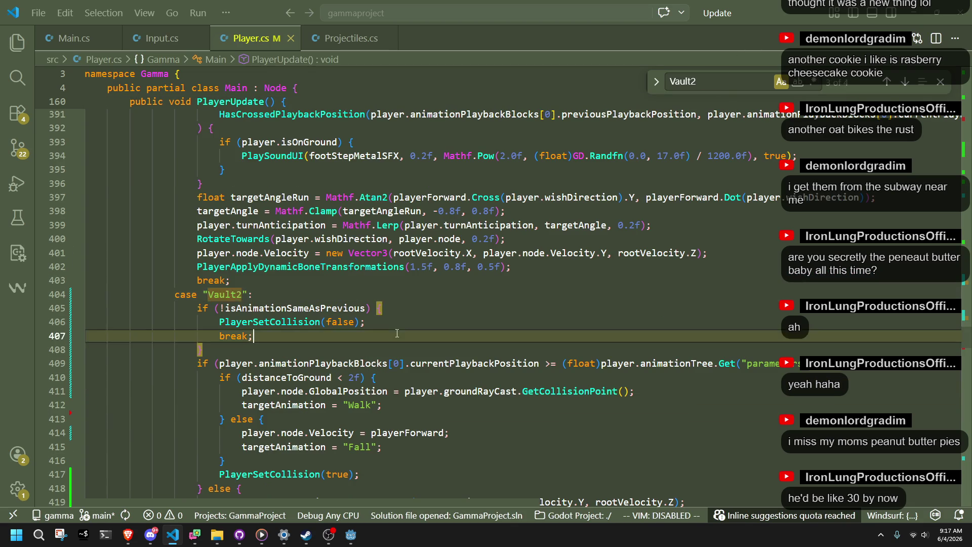
pyautogui.click(296, 341)
pyautogui.scroll(-1, 295, 341)
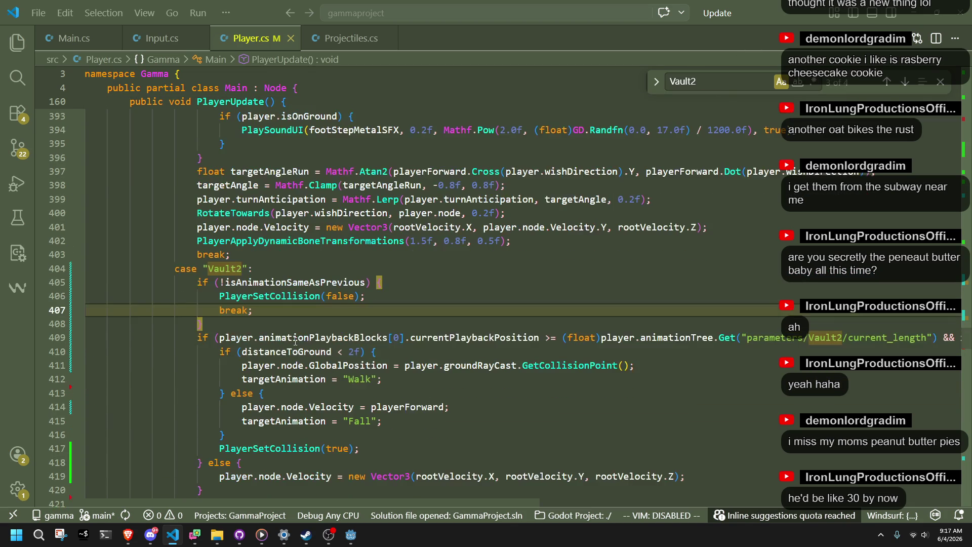
pyautogui.click(369, 380)
pyautogui.click(375, 392)
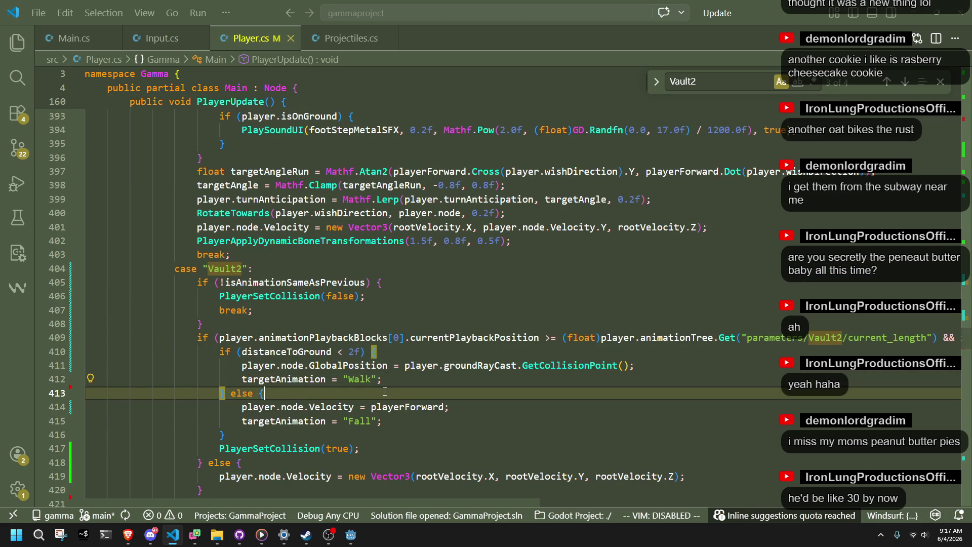
pyautogui.click(392, 357)
pyautogui.click(395, 381)
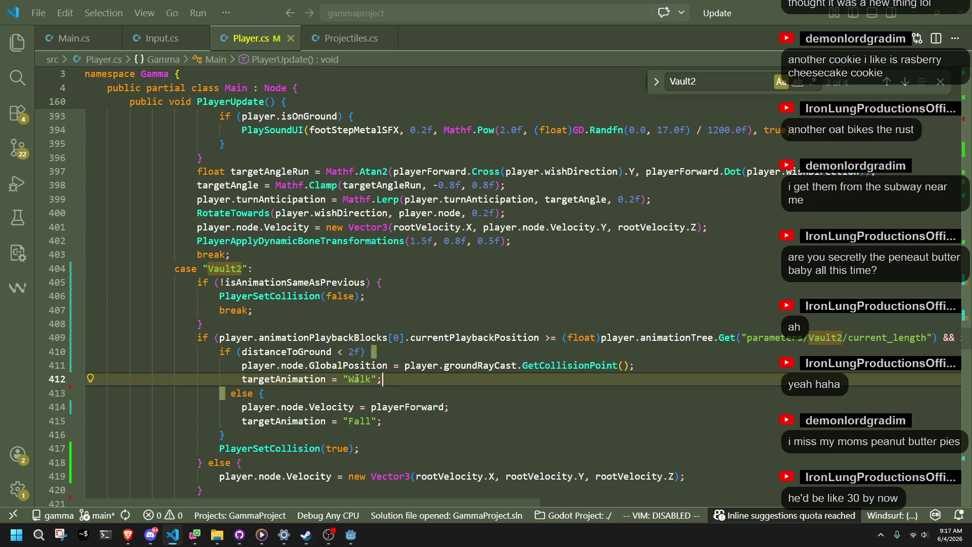
# Replace "Walk" on line 412 with action3Pressed ? "Run" : "Walk" and save Player.cs
pyautogui.moveTo(375, 384); pyautogui.dragTo(347, 383)
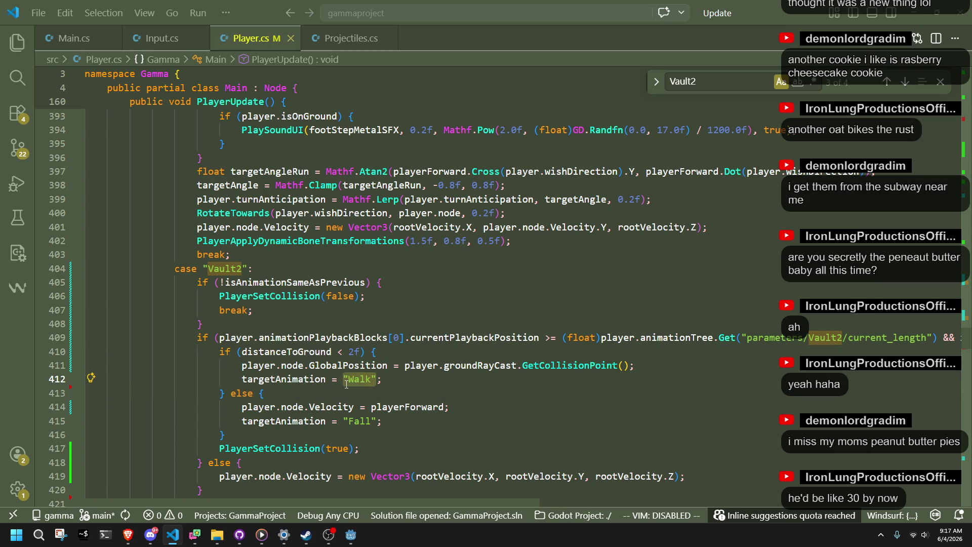
pyautogui.write('isaction')
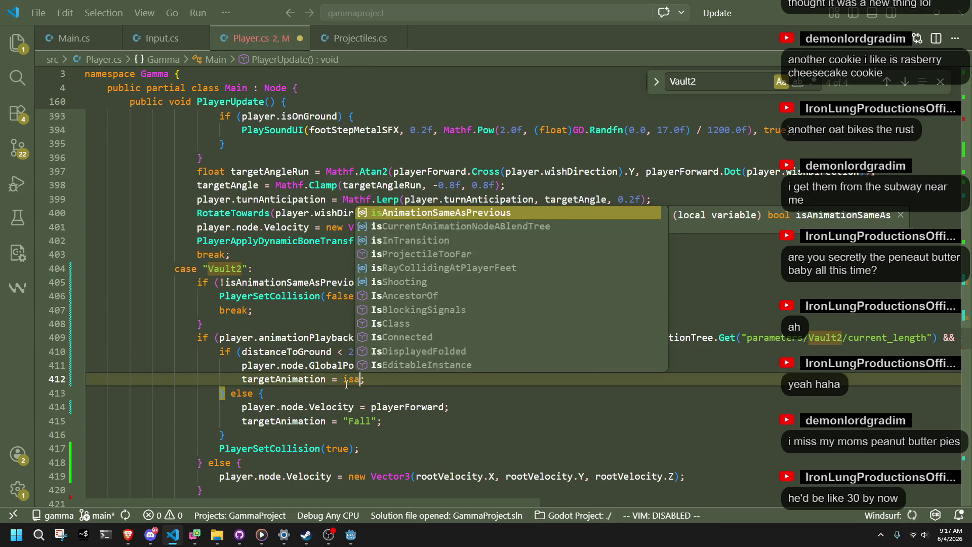
pyautogui.press('BackSpace')
pyautogui.press('BackSpace')
pyautogui.press('BackSpace')
pyautogui.write('action3')
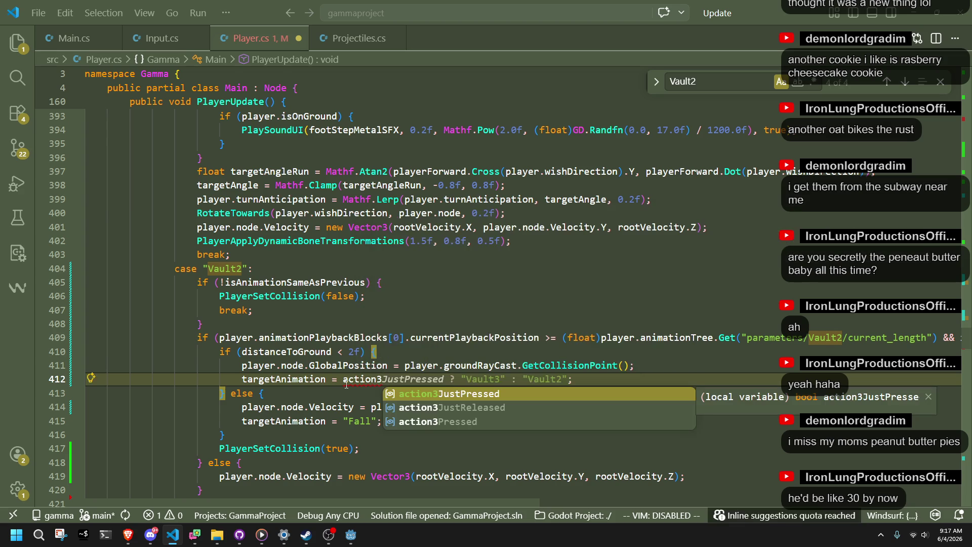
pyautogui.press('Left')
pyautogui.press('Down')
pyautogui.press('Down')
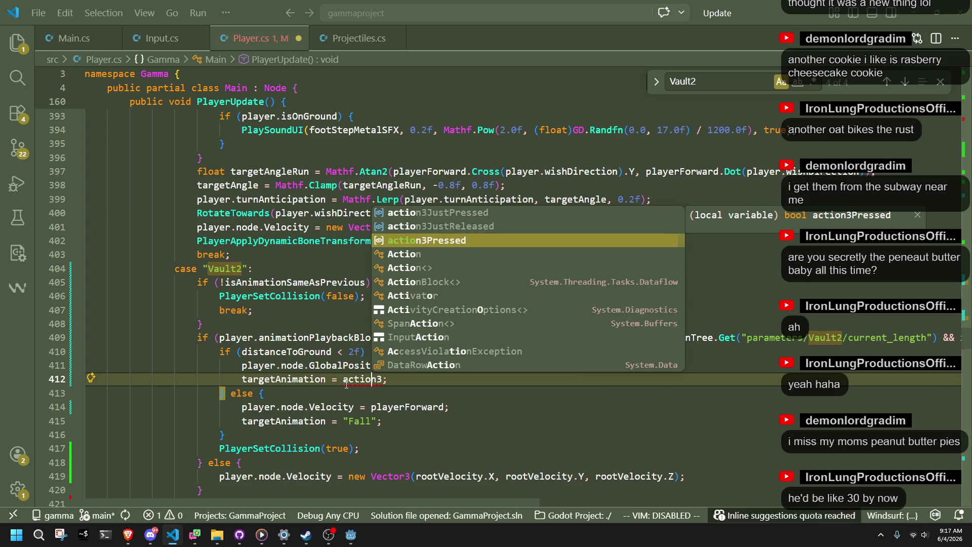
pyautogui.press('Left')
pyautogui.press('BackSpace')
pyautogui.write('o')
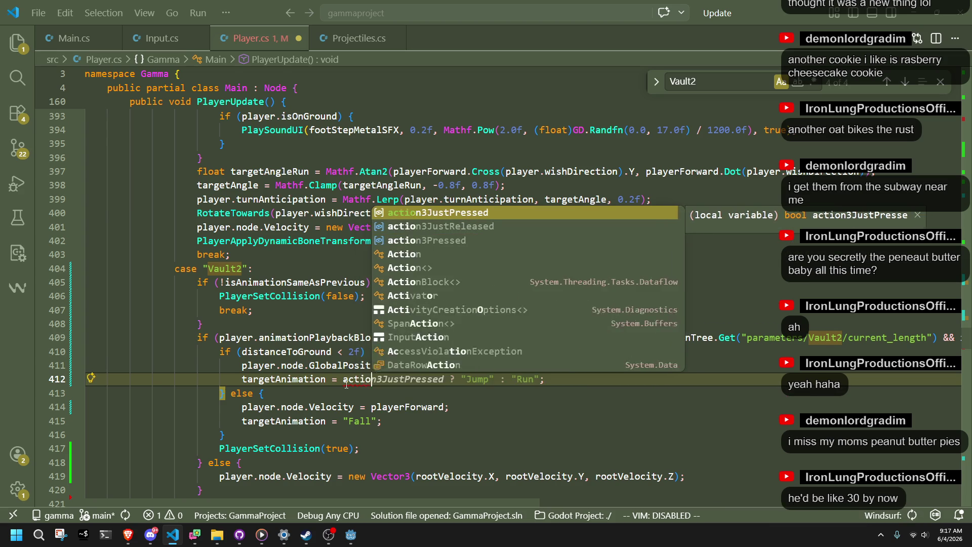
pyautogui.press('Down')
pyautogui.press('Down')
pyautogui.press('Tab')
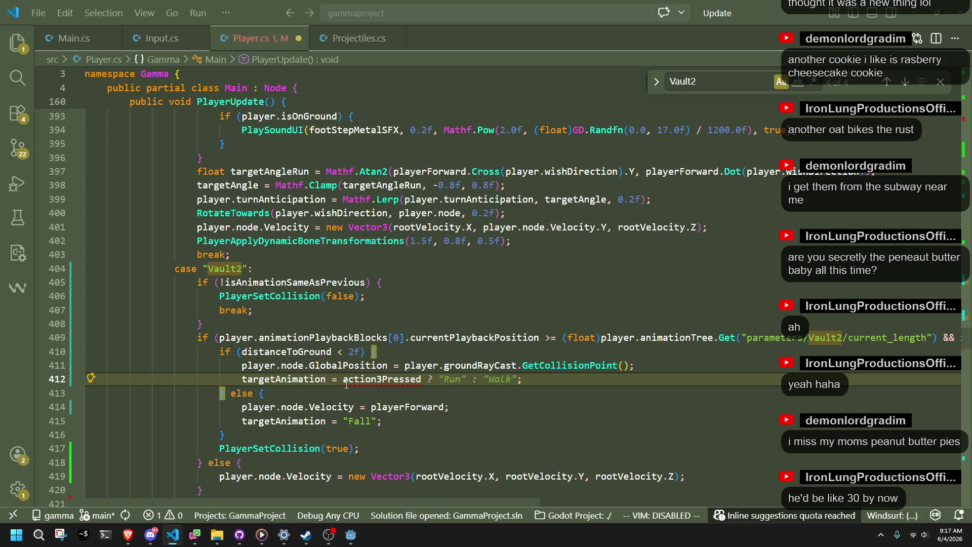
pyautogui.press('Tab')
pyautogui.hotkey('ctrl', 's')
pyautogui.press('Down')
pyautogui.press('Down')
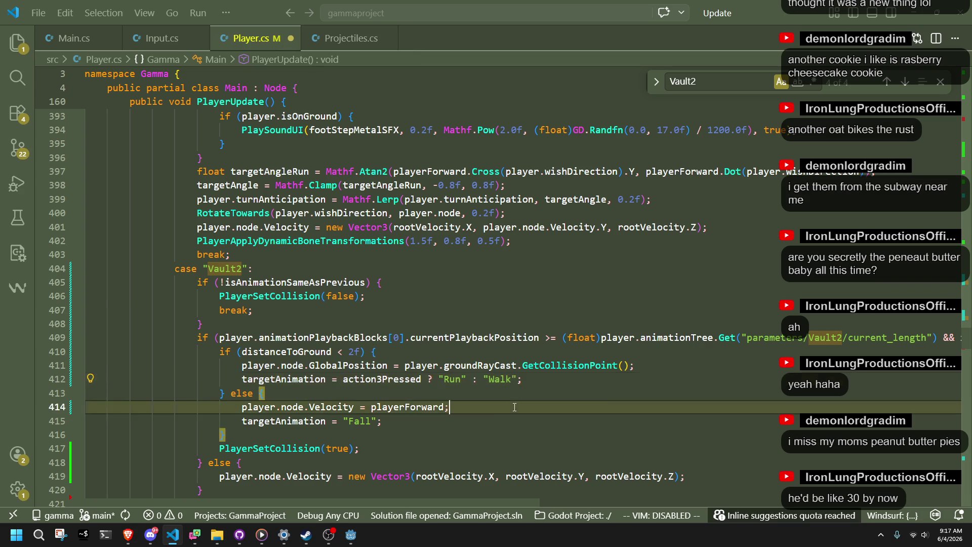
pyautogui.click(351, 535)
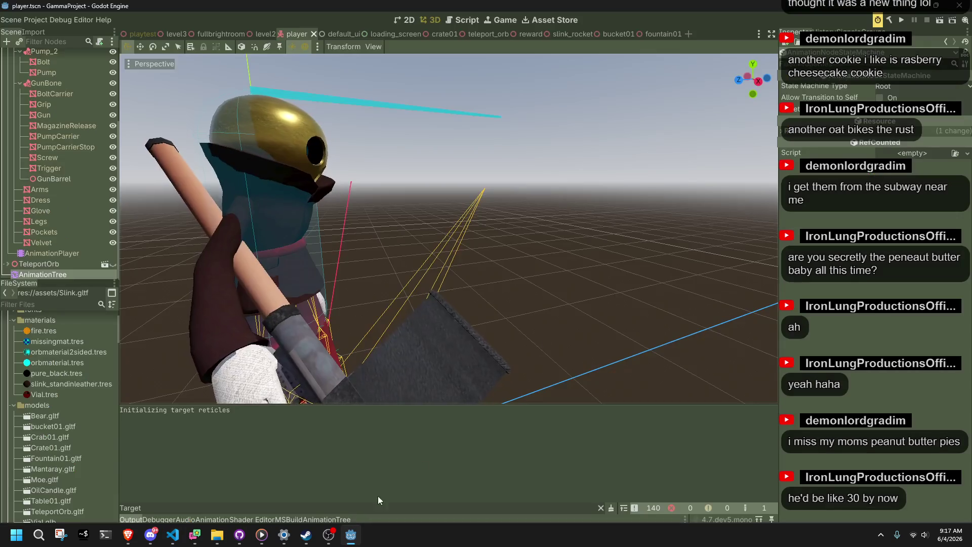
# Build and run GammaProject from Godot to playtest the new vault landing
pyautogui.click(903, 21)
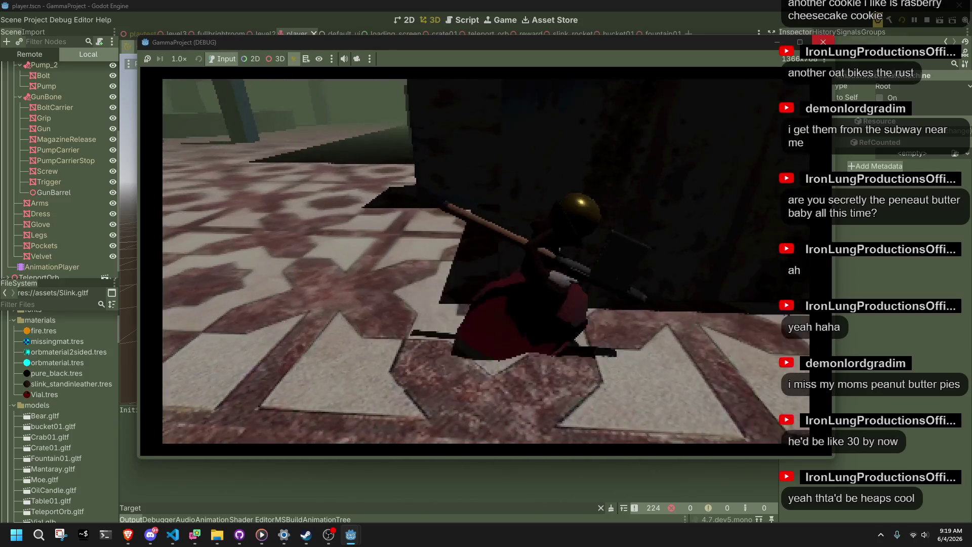
# Close the running game and select the player's animation nodes in the scene tree
pyautogui.click(926, 20)
pyautogui.moveTo(173, 535)
pyautogui.click(172, 483)
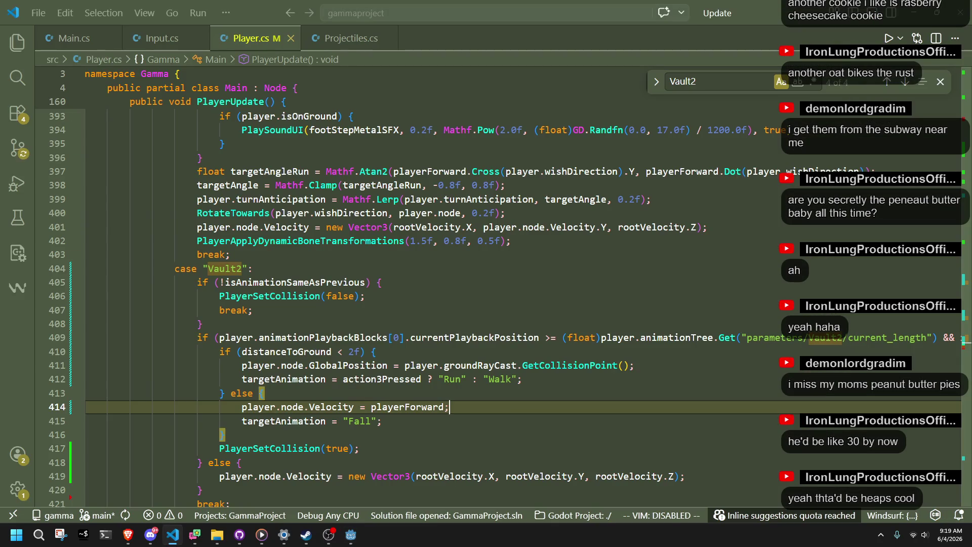
pyautogui.click(342, 532)
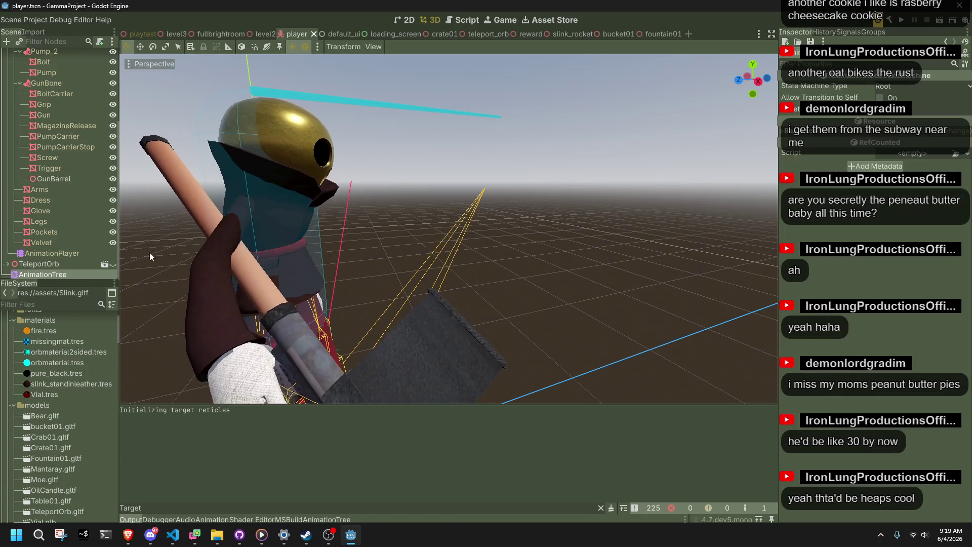
pyautogui.click(59, 265)
pyautogui.click(59, 170)
pyautogui.scroll(5, 61, 203)
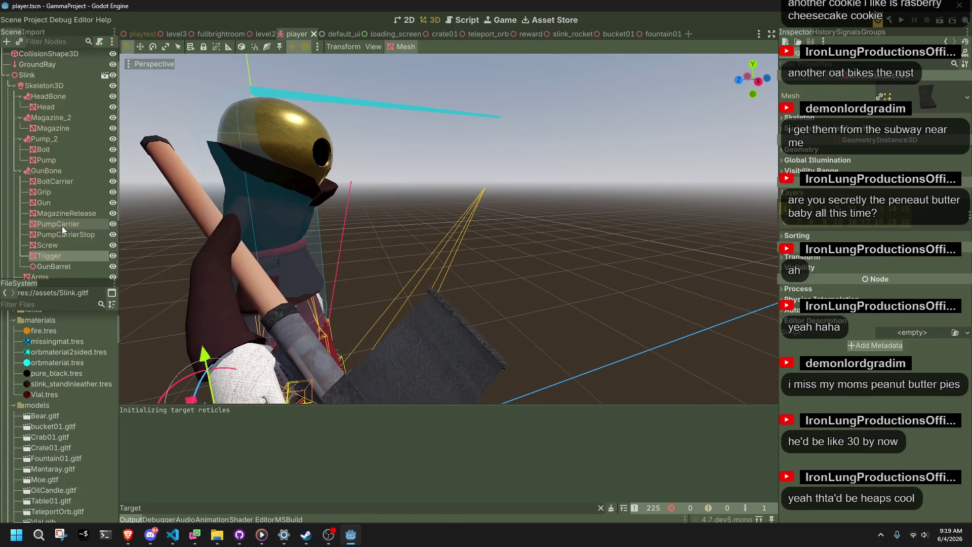
pyautogui.click(29, 54)
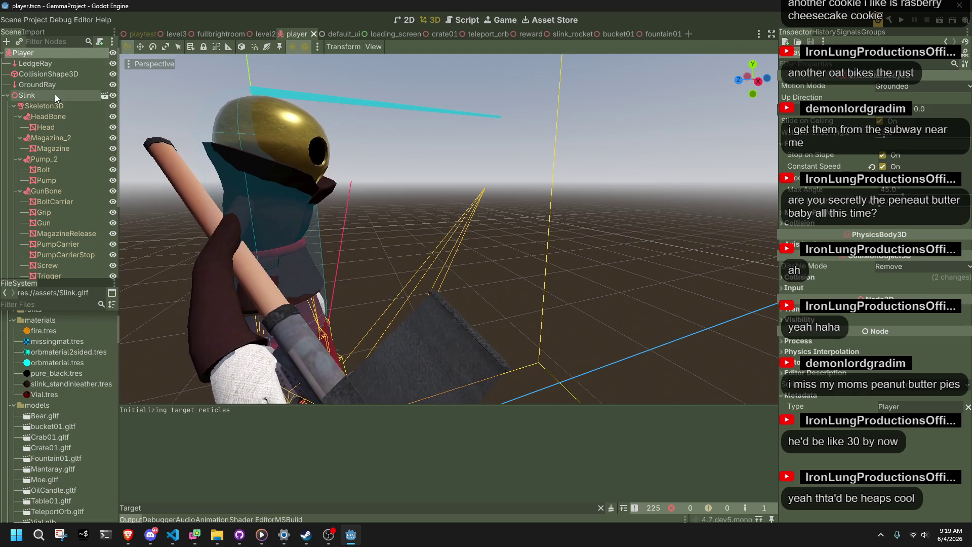
pyautogui.scroll(-5, 77, 201)
pyautogui.click(61, 273)
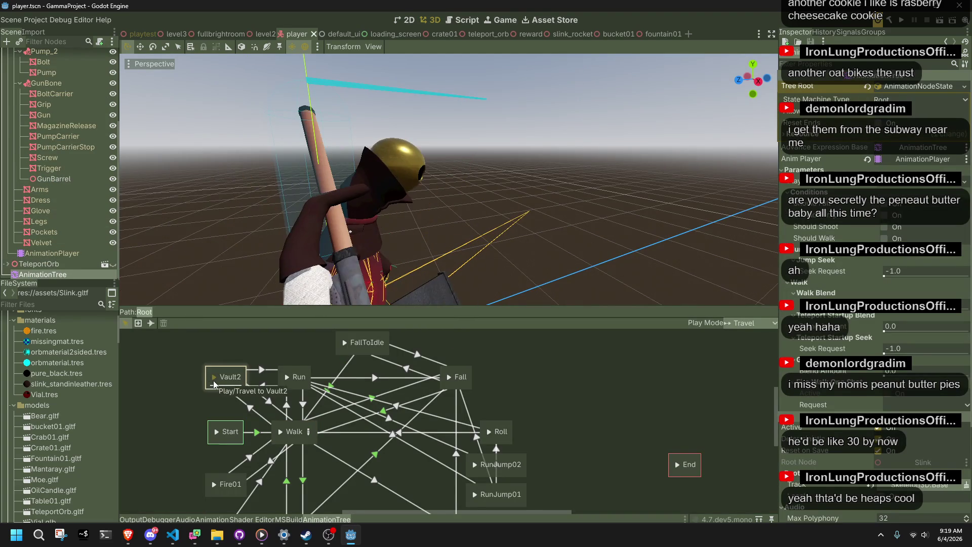
# Load the Vault2 animation into the timeline and scrub to its mid-vault pose
pyautogui.click(56, 254)
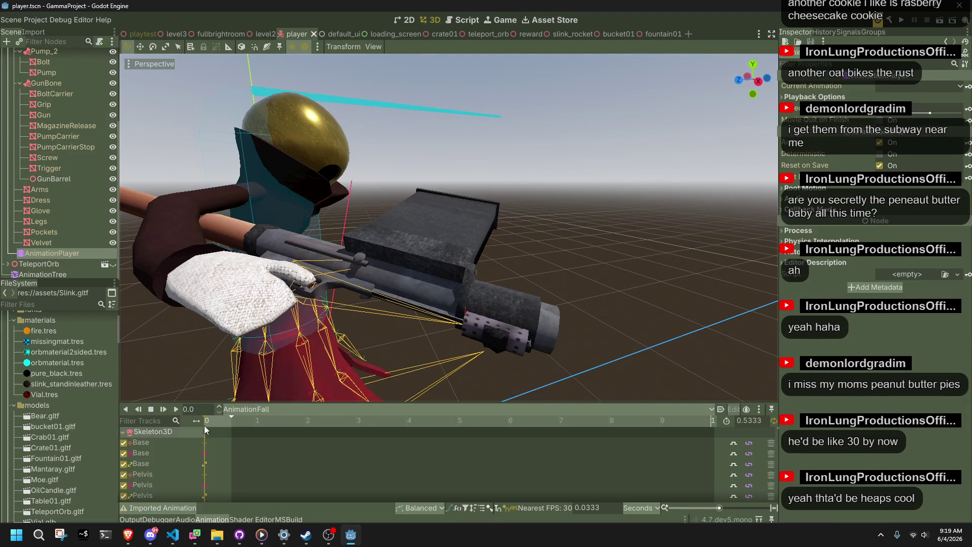
pyautogui.click(275, 410)
pyautogui.click(301, 508)
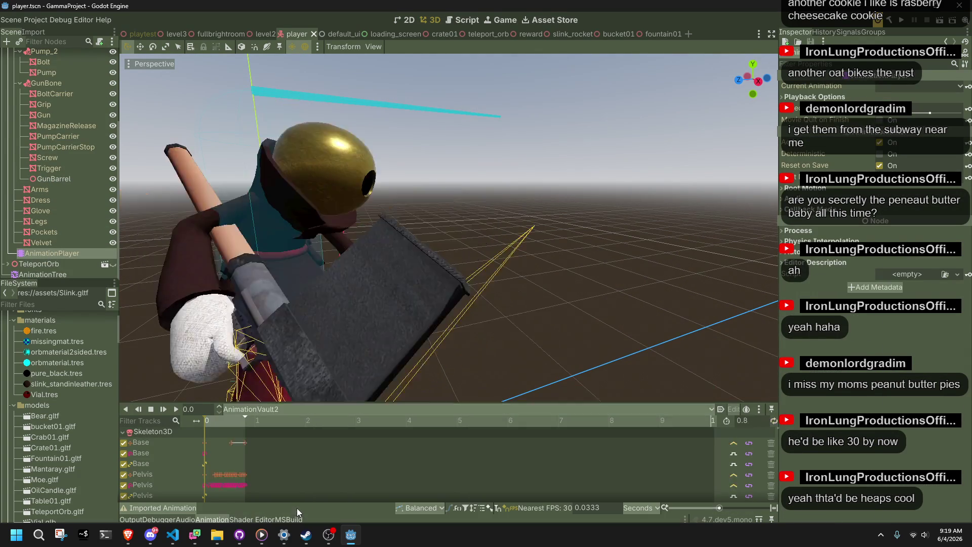
pyautogui.moveTo(201, 420); pyautogui.dragTo(232, 423)
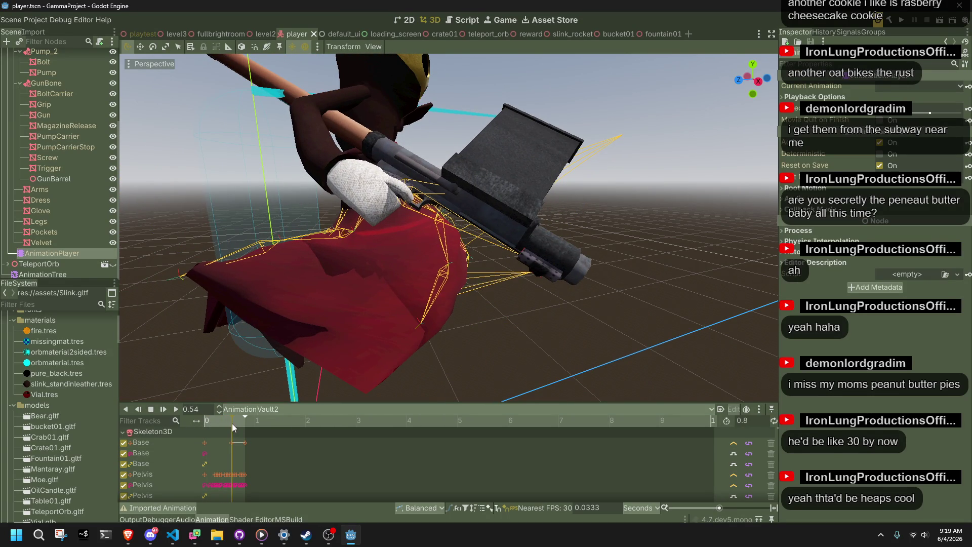
pyautogui.hotkey('alt', 'Tab')
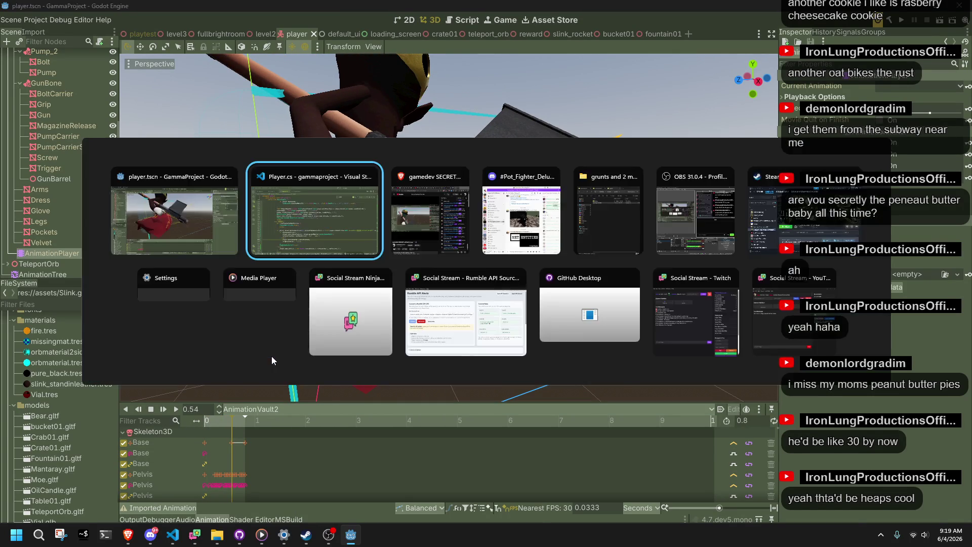
# Turn the else after the playback check into an empty 'else if () {' on line 418
pyautogui.click(334, 310)
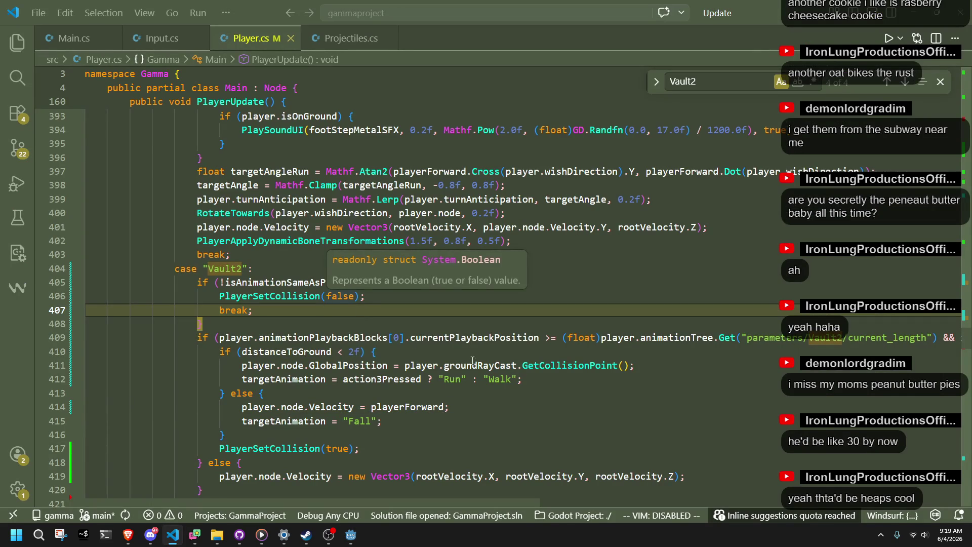
pyautogui.click(770, 381)
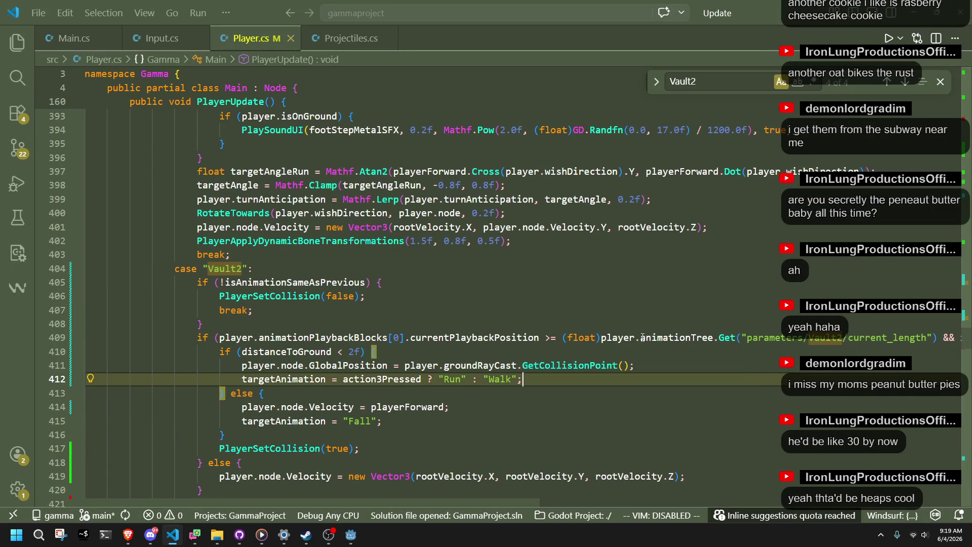
pyautogui.click(513, 328)
pyautogui.scroll(-2, 512, 328)
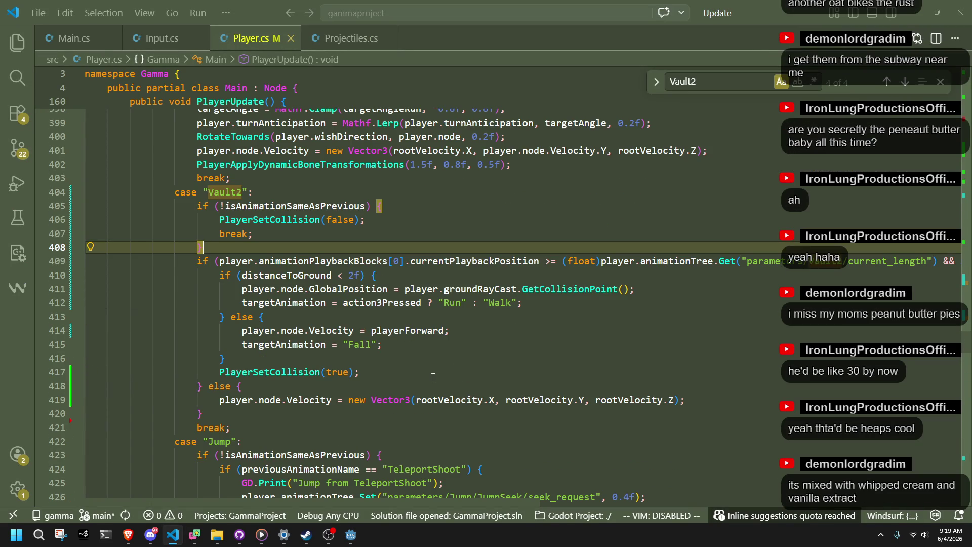
pyautogui.click(248, 389)
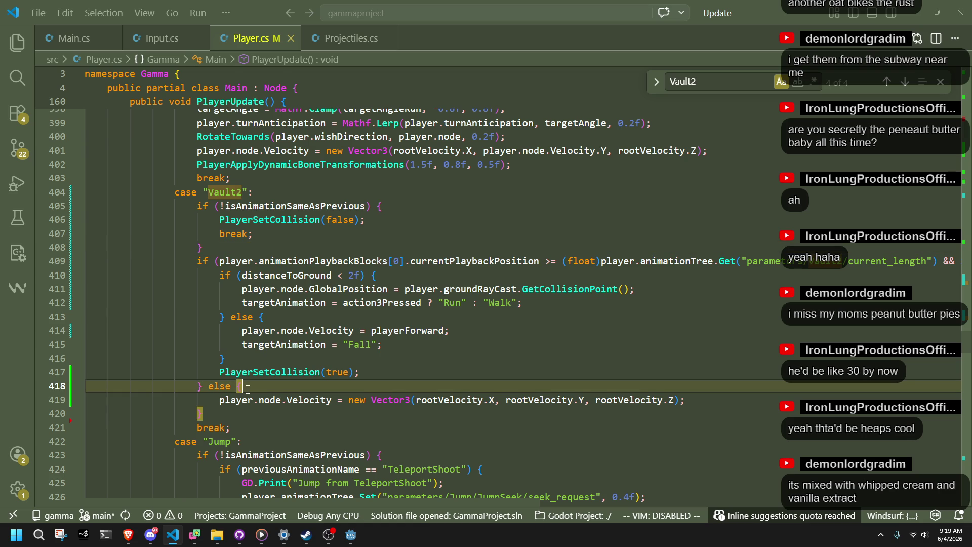
pyautogui.click(294, 413)
pyautogui.click(233, 390)
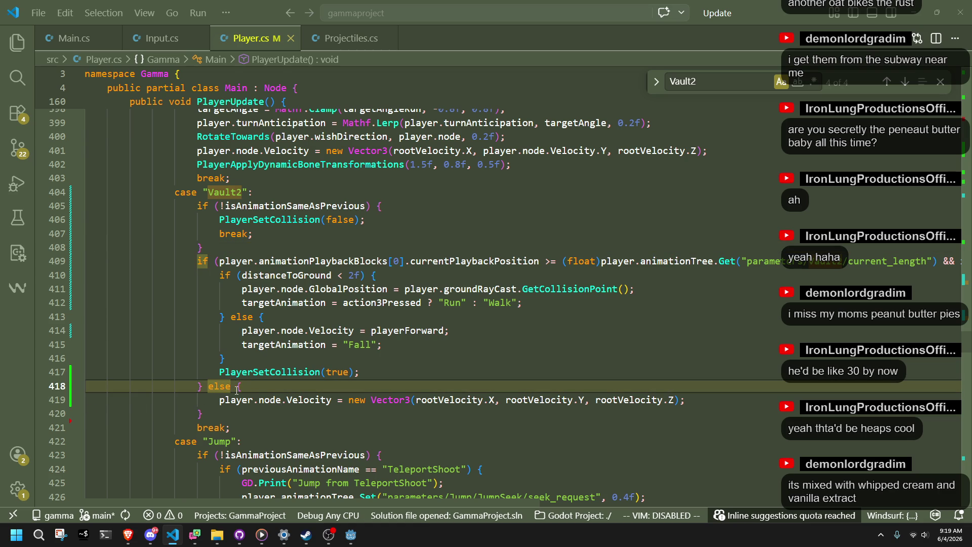
pyautogui.press('Delete')
pyautogui.press('Delete')
pyautogui.write('if () {')
# Paste the copied line 409 playback condition into the new else-if
pyautogui.moveTo(219, 261)
pyautogui.mouseDown()
pyautogui.moveTo(942, 261)
pyautogui.moveTo(814, 267)
pyautogui.mouseUp()
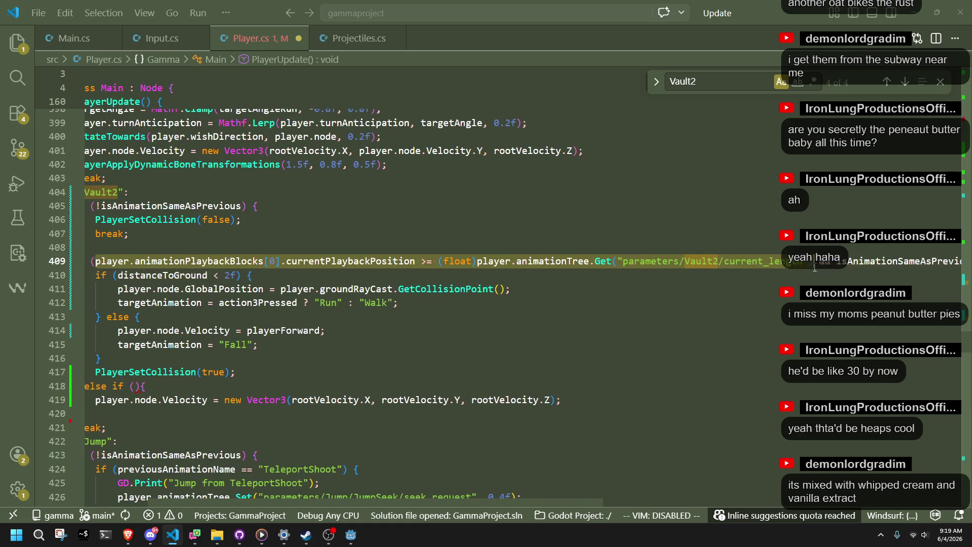
pyautogui.moveTo(325, 330); pyautogui.dragTo(86, 276)
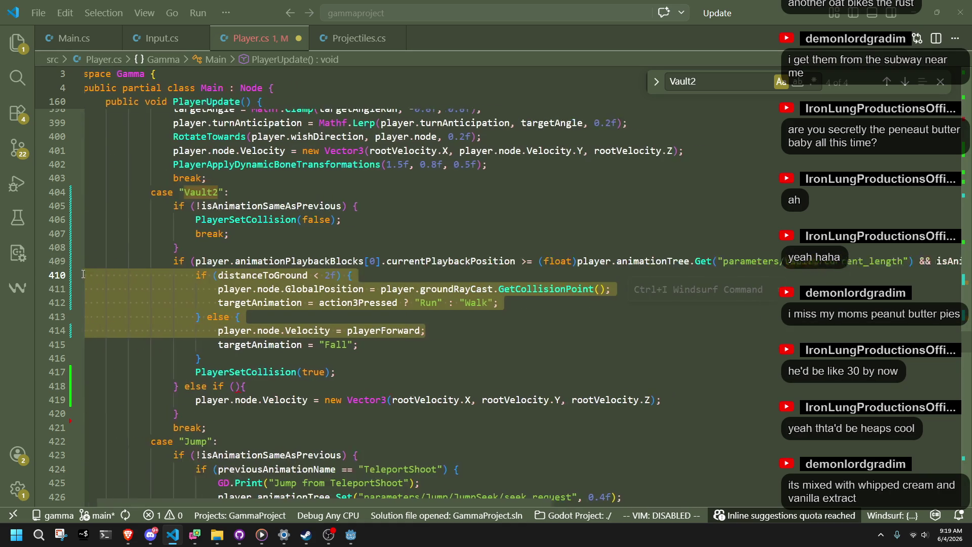
pyautogui.click(434, 382)
pyautogui.moveTo(219, 268)
pyautogui.mouseDown()
pyautogui.moveTo(966, 266)
pyautogui.moveTo(724, 262)
pyautogui.mouseUp()
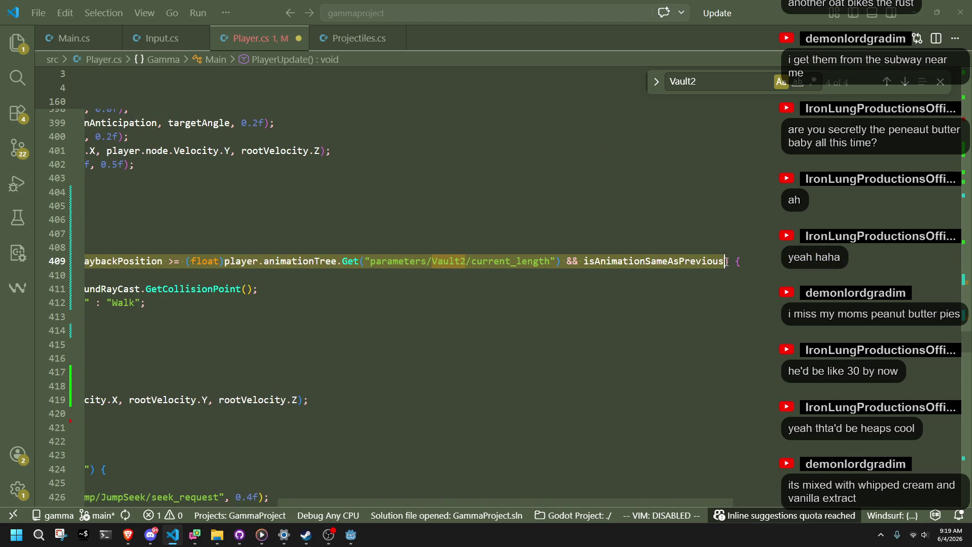
pyautogui.moveTo(350, 373); pyautogui.dragTo(86, 288)
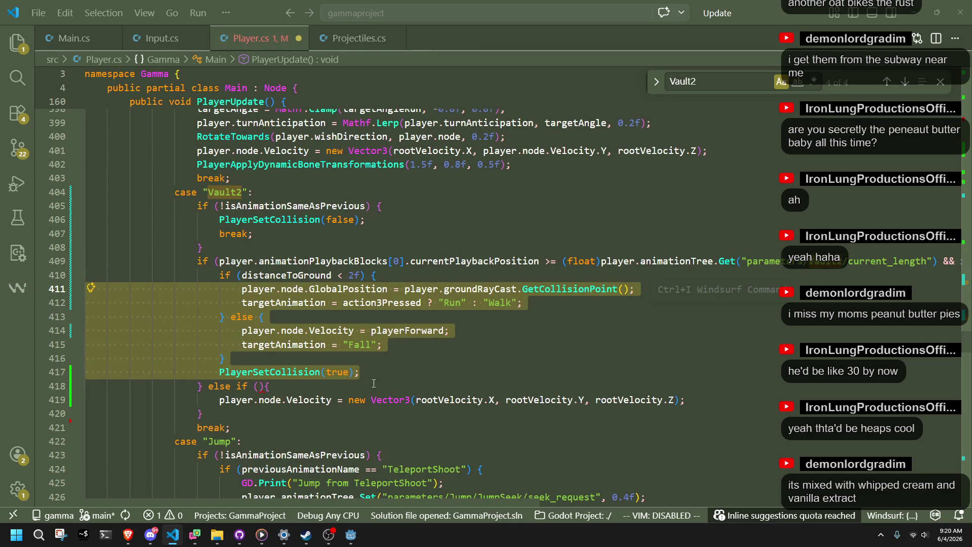
pyautogui.click(415, 418)
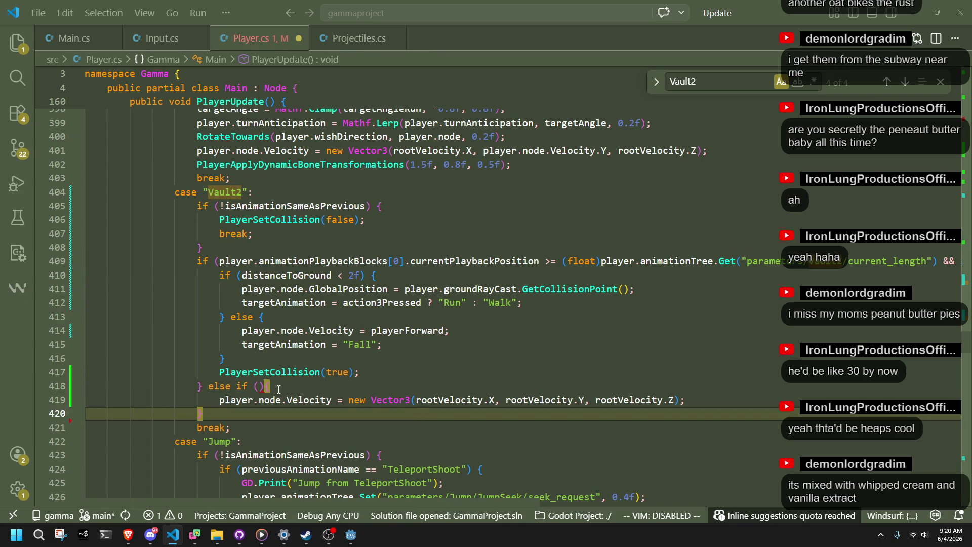
pyautogui.click(258, 388)
pyautogui.write('player.animationPlaybackBlocks[0].currentPlaybackPosition >= (float)player.animationTree.Get("parameters/Vault2/current_length") && isAnimationSameAsPrevious')
# Replace the animation-length lookup in the else-if with the 0.54 threshold
pyautogui.moveTo(268, 414)
pyautogui.mouseDown()
pyautogui.moveTo(101, 390)
pyautogui.moveTo(86, 316)
pyautogui.mouseUp()
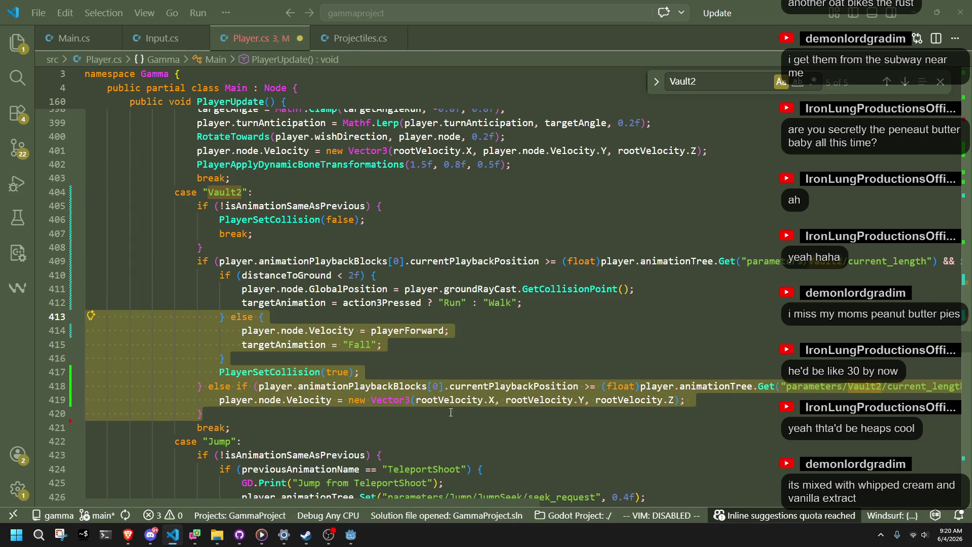
pyautogui.click(484, 439)
pyautogui.click(908, 386)
pyautogui.press('End')
pyautogui.click(402, 386)
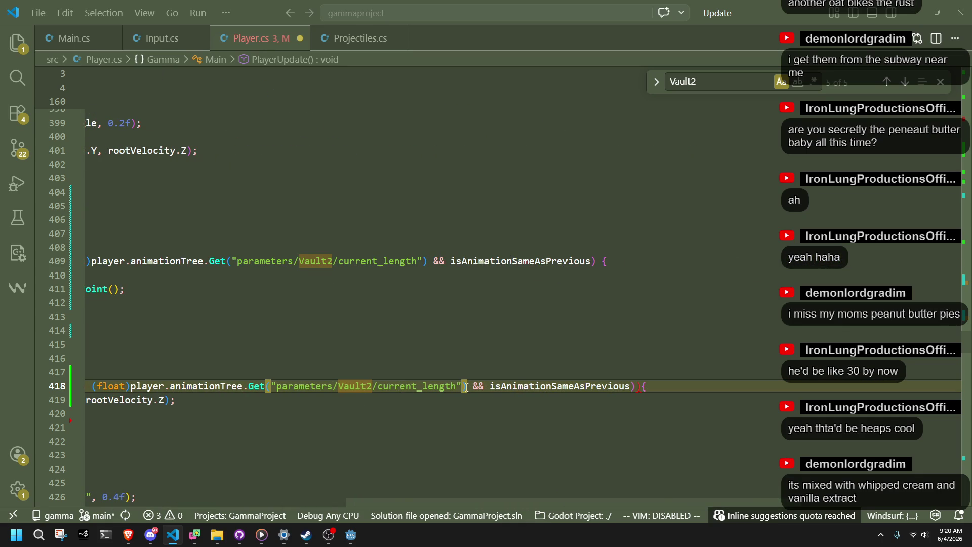
pyautogui.moveTo(465, 387)
pyautogui.mouseDown()
pyautogui.moveTo(122, 386)
pyautogui.moveTo(410, 387)
pyautogui.mouseUp()
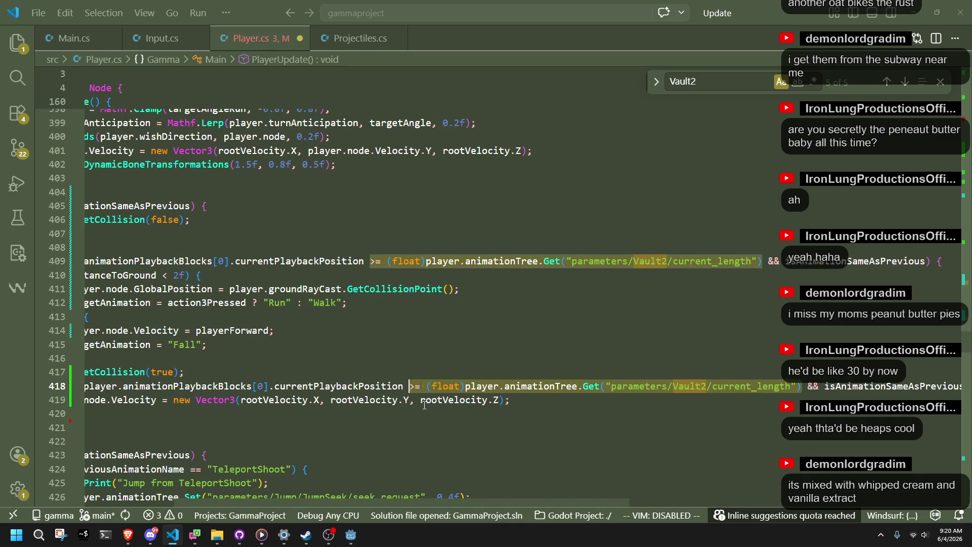
pyautogui.press('BackSpace')
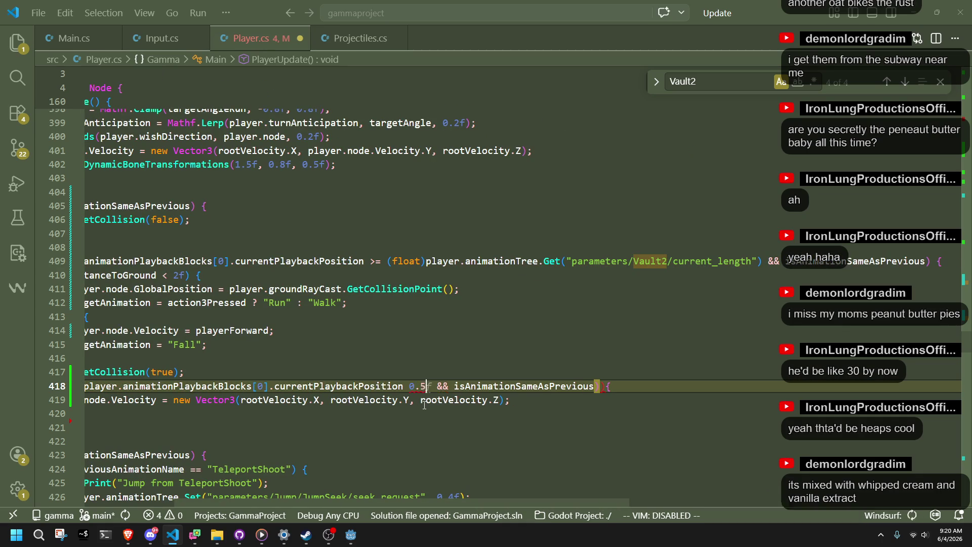
pyautogui.write('54f')
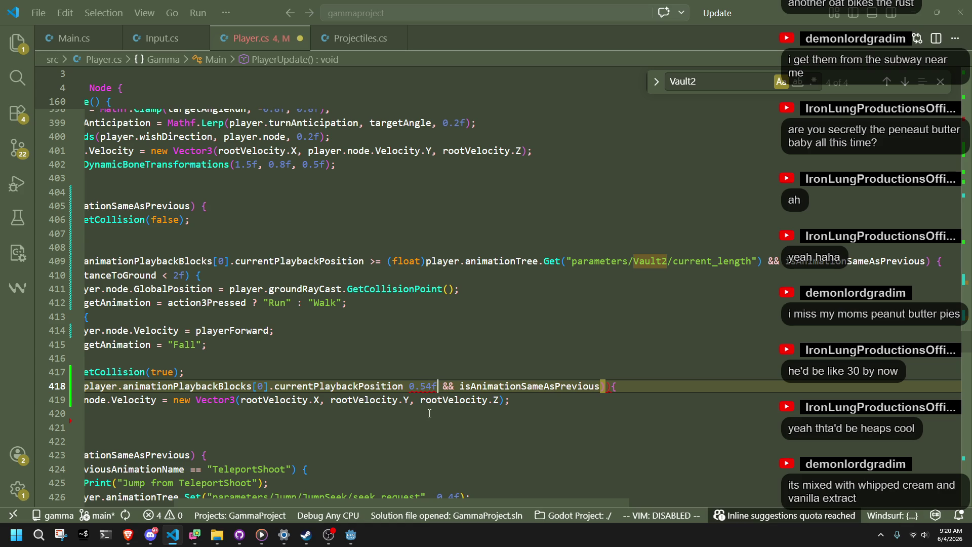
pyautogui.hotkey('ctrl', 'z')
pyautogui.hotkey('ctrl', 'z')
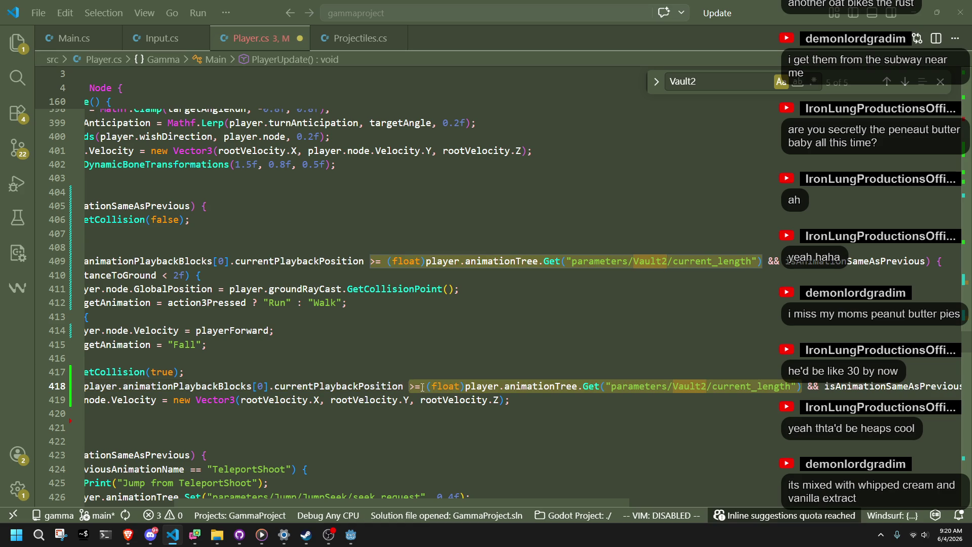
pyautogui.click(427, 387)
pyautogui.moveTo(427, 387)
pyautogui.mouseDown()
pyautogui.moveTo(607, 399)
pyautogui.moveTo(799, 390)
pyautogui.mouseUp()
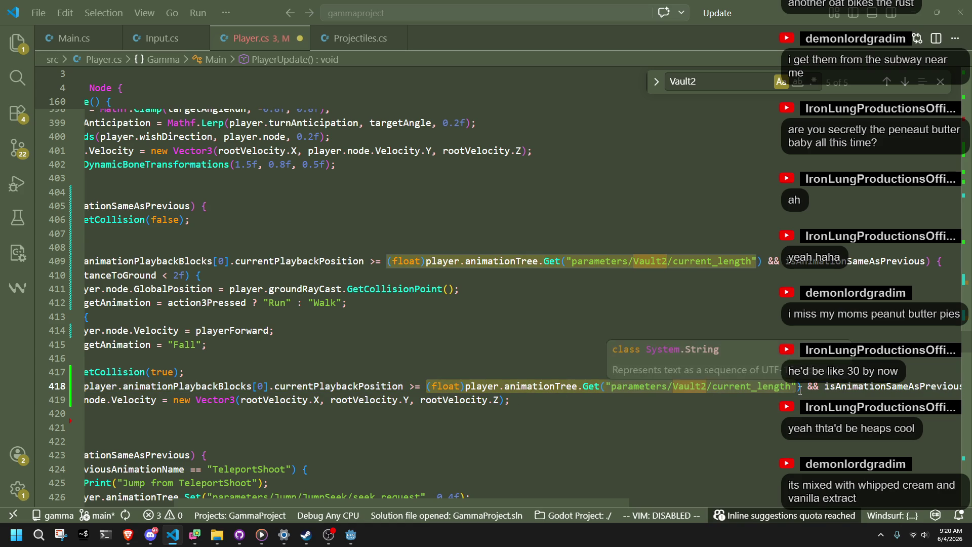
pyautogui.press('BackSpace')
pyautogui.write('0.5')
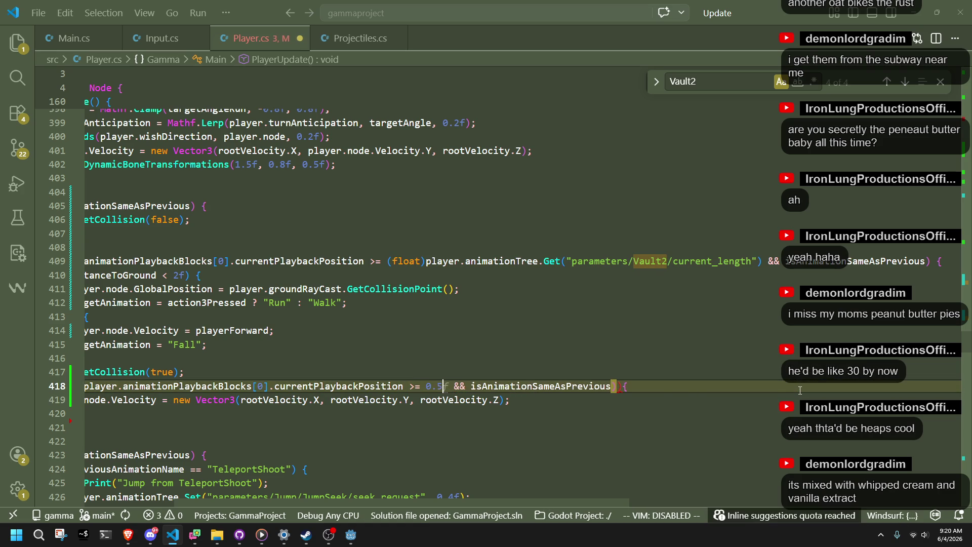
pyautogui.write('4')
# Remove isAnimationSameAsPrevious and the stray closing parenthesis from the else-if condition
pyautogui.moveTo(86, 428)
pyautogui.mouseDown()
pyautogui.moveTo(113, 345)
pyautogui.moveTo(84, 345)
pyautogui.moveTo(83, 330)
pyautogui.mouseUp()
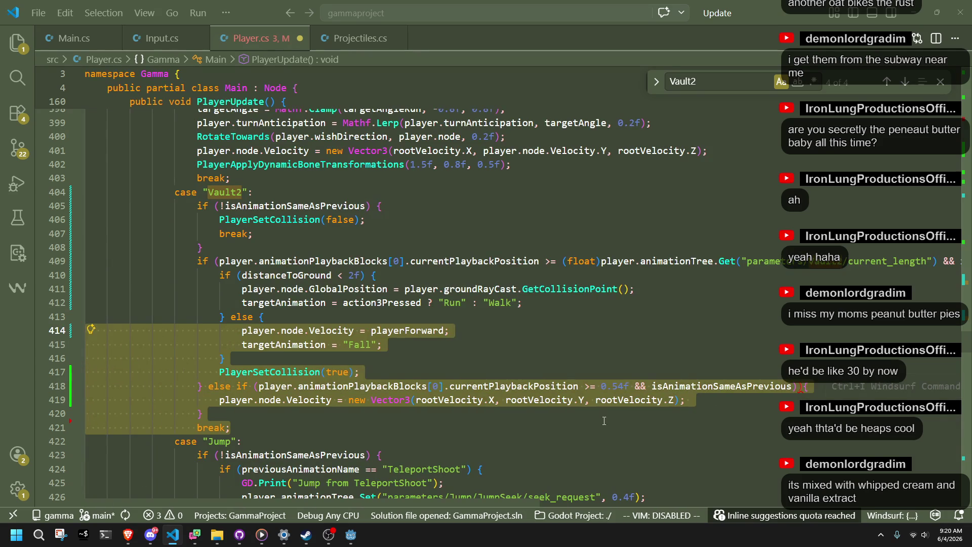
pyautogui.click(630, 438)
pyautogui.doubleClick(683, 388)
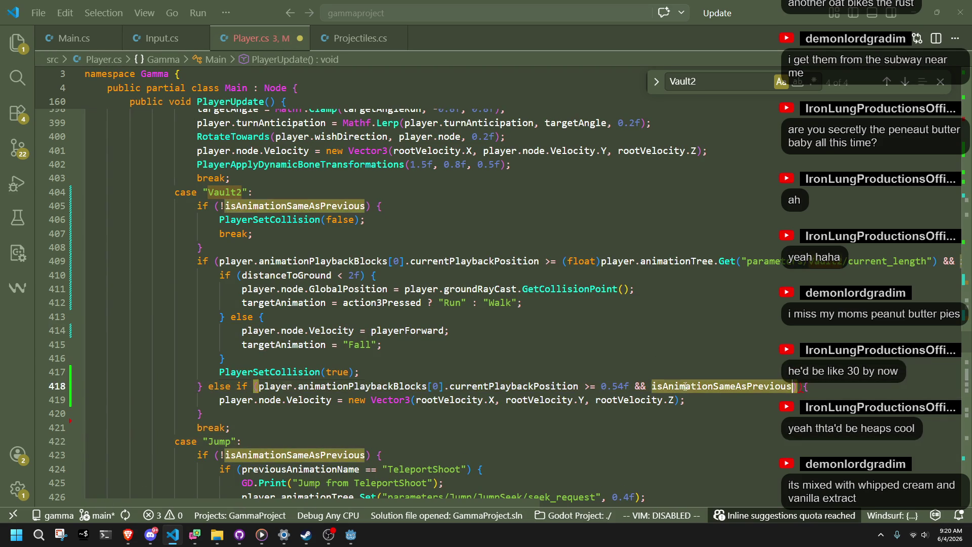
pyautogui.press('BackSpace')
pyautogui.press('BackSpace')
pyautogui.press('BackSpace')
pyautogui.press('BackSpace')
pyautogui.press('BackSpace')
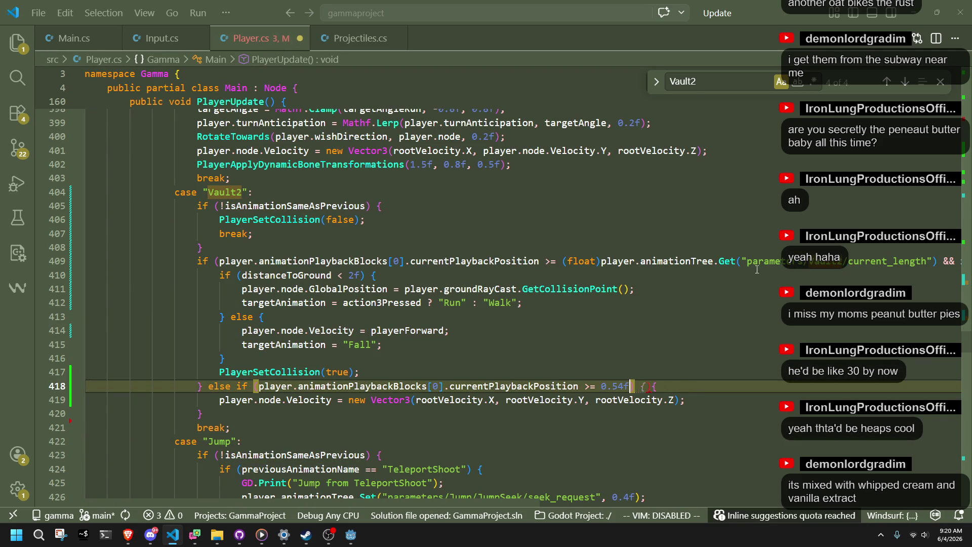
pyautogui.click(937, 261)
pyautogui.write('isAnimationSameAsPrevious')
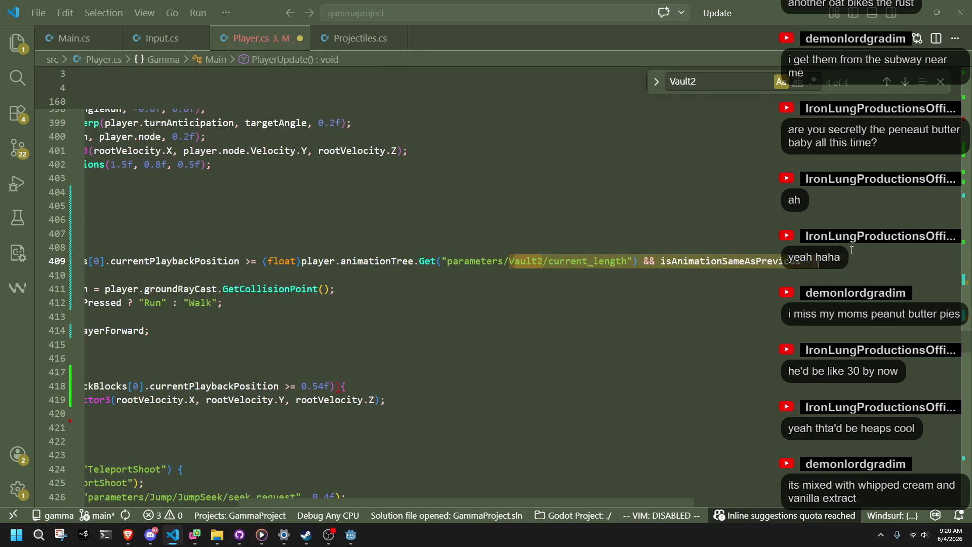
pyautogui.hotkey('ctrl', 'z')
pyautogui.hotkey('ctrl', 'z')
pyautogui.hotkey('ctrl', 'z')
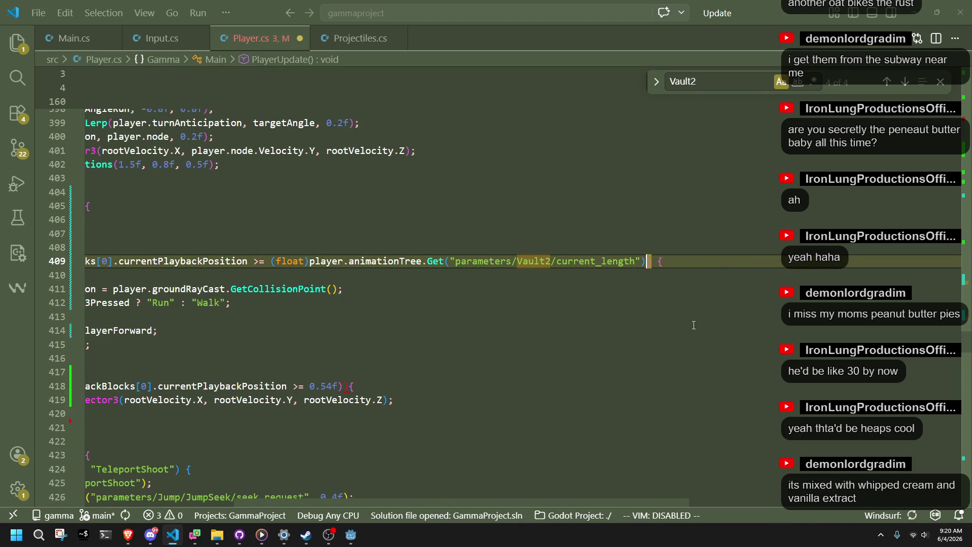
pyautogui.moveTo(202, 414); pyautogui.dragTo(87, 291)
pyautogui.press('Escape')
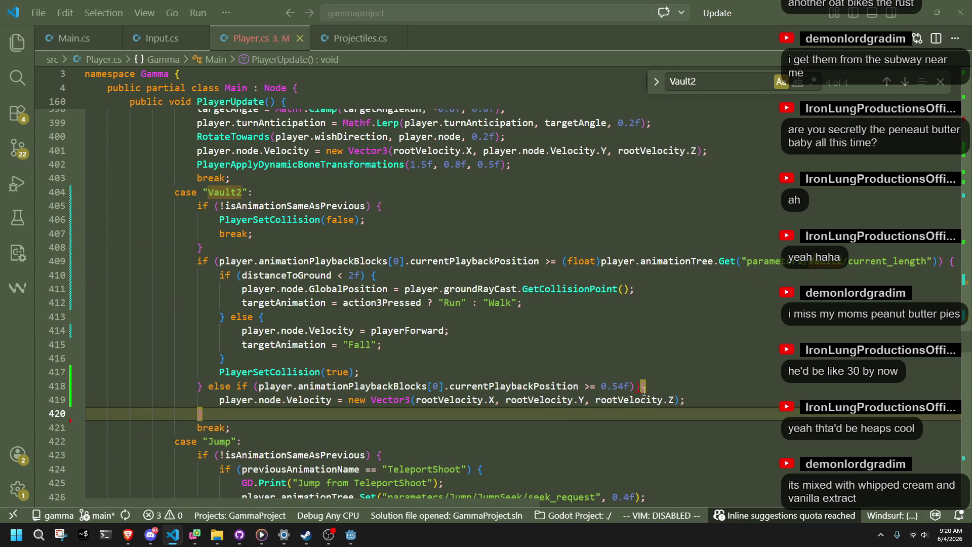
pyautogui.click(672, 386)
pyautogui.press('Left')
pyautogui.press('BackSpace')
# Save Player.cs and add a trailing else block containing a copy of the rootVelocity velocity line
pyautogui.click(487, 412)
pyautogui.hotkey('ctrl', 's')
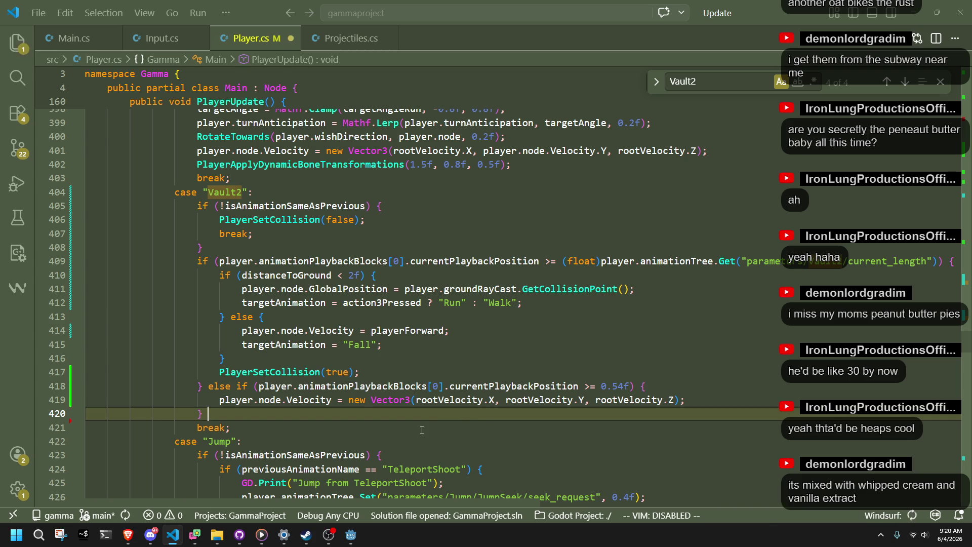
pyautogui.write('else {')
pyautogui.press('Return')
pyautogui.moveTo(700, 403); pyautogui.dragTo(701, 390)
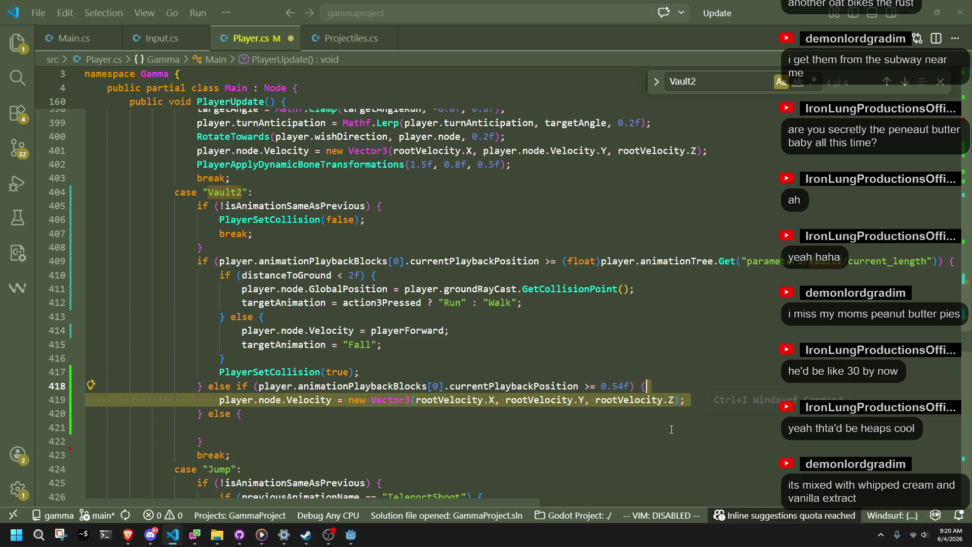
pyautogui.hotkey('ctrl', 'c')
pyautogui.click(671, 429)
pyautogui.hotkey('ctrl', 'v')
pyautogui.click(649, 423)
pyautogui.press('BackSpace')
pyautogui.press('BackSpace')
pyautogui.press('BackSpace')
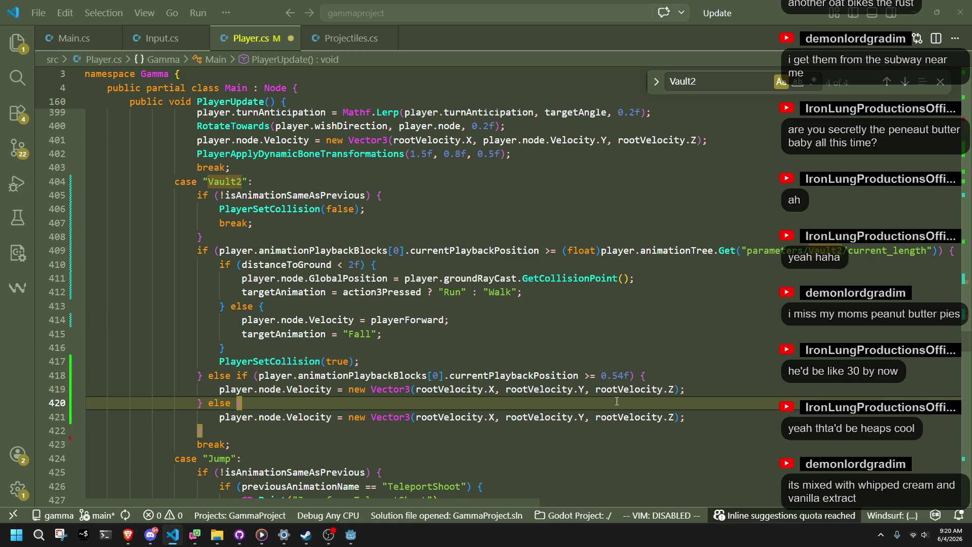
pyautogui.click(698, 393)
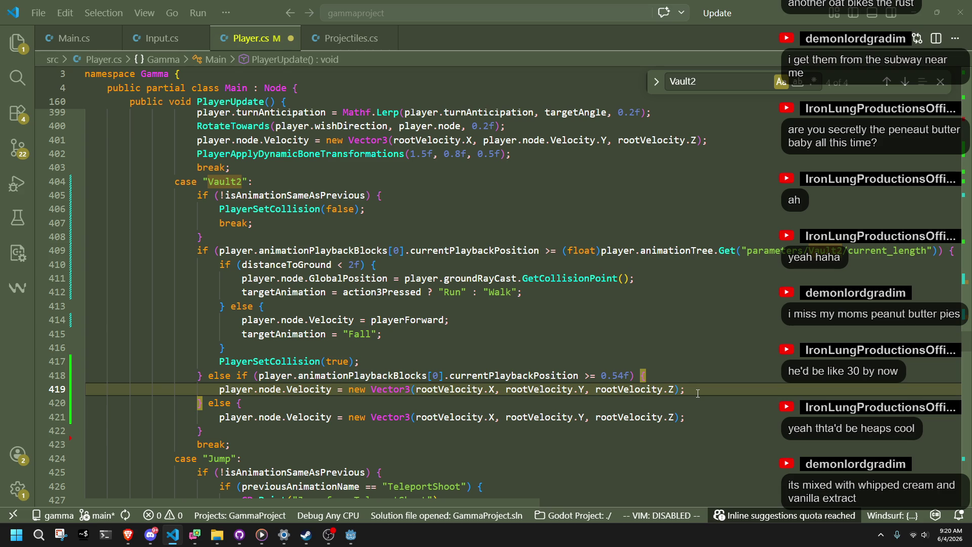
# Review the gravity term in the velocity update, then step to the Vault2 search match
pyautogui.scroll(10, 698, 393)
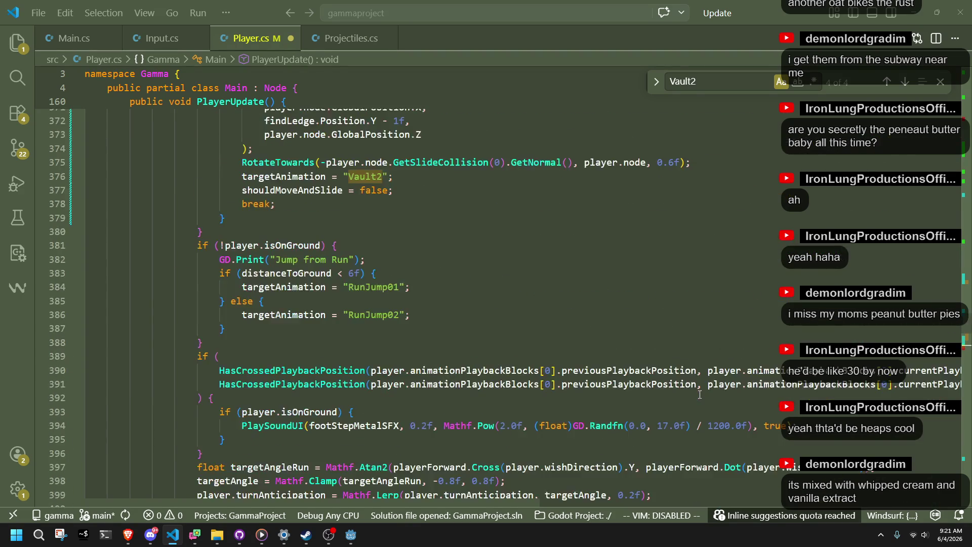
pyautogui.scroll(-3, 699, 393)
pyautogui.scroll(-12, 695, 424)
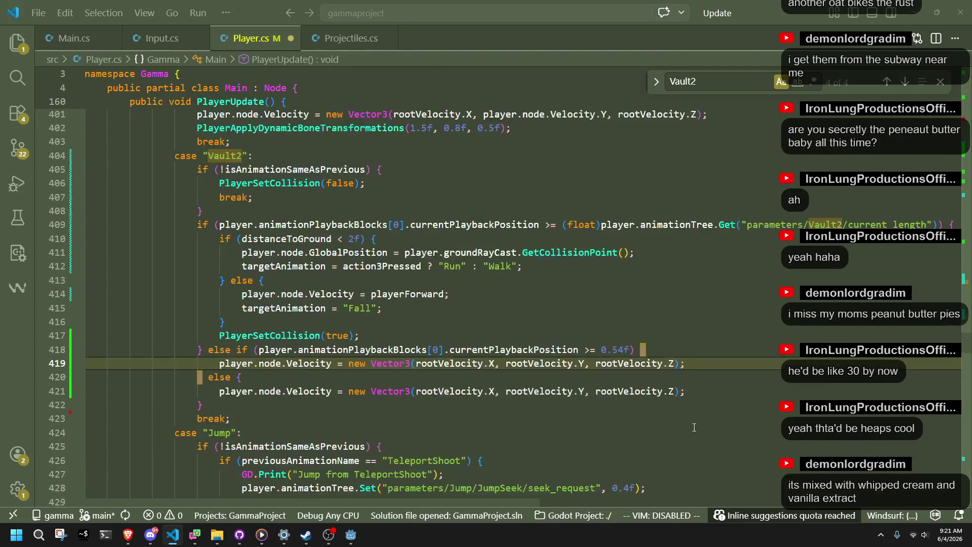
pyautogui.scroll(-1, 694, 427)
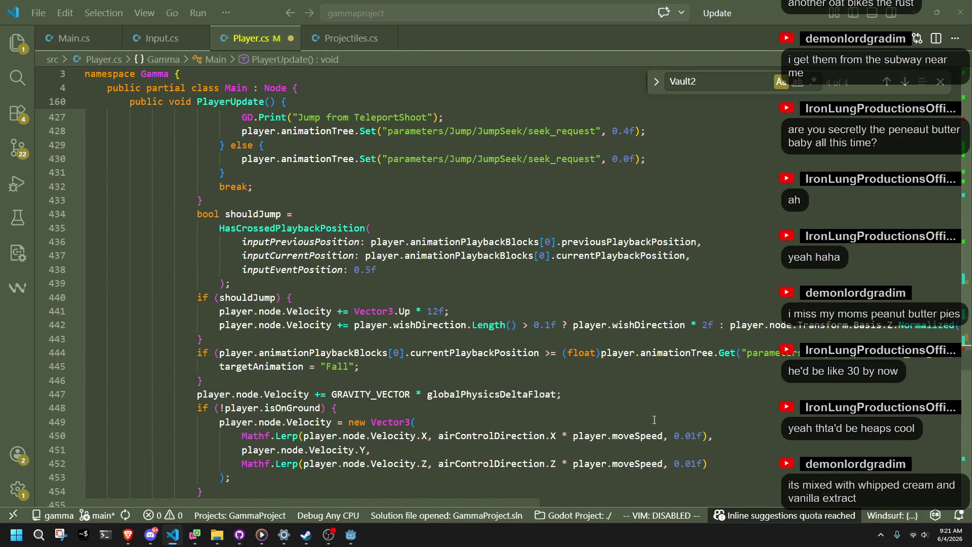
pyautogui.moveTo(333, 395); pyautogui.dragTo(557, 396)
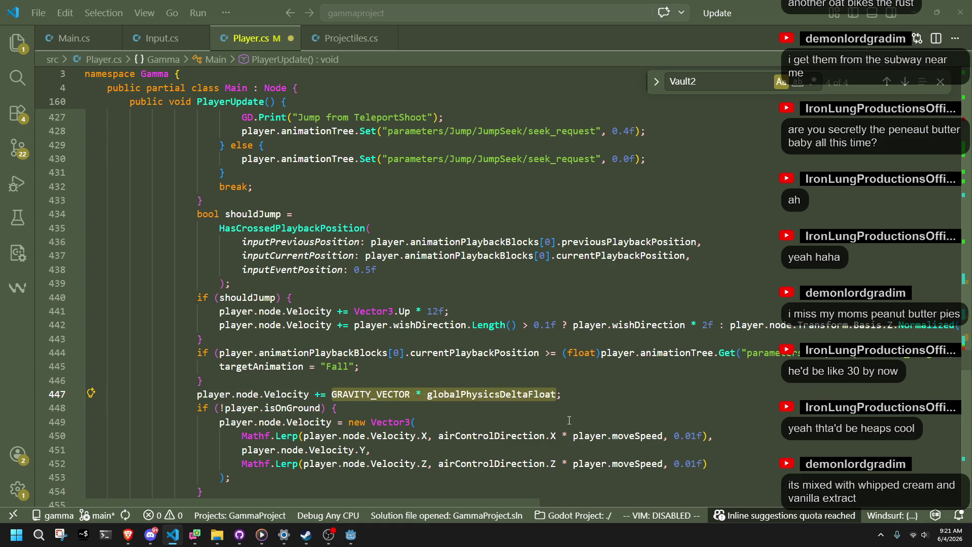
pyautogui.scroll(10, 567, 420)
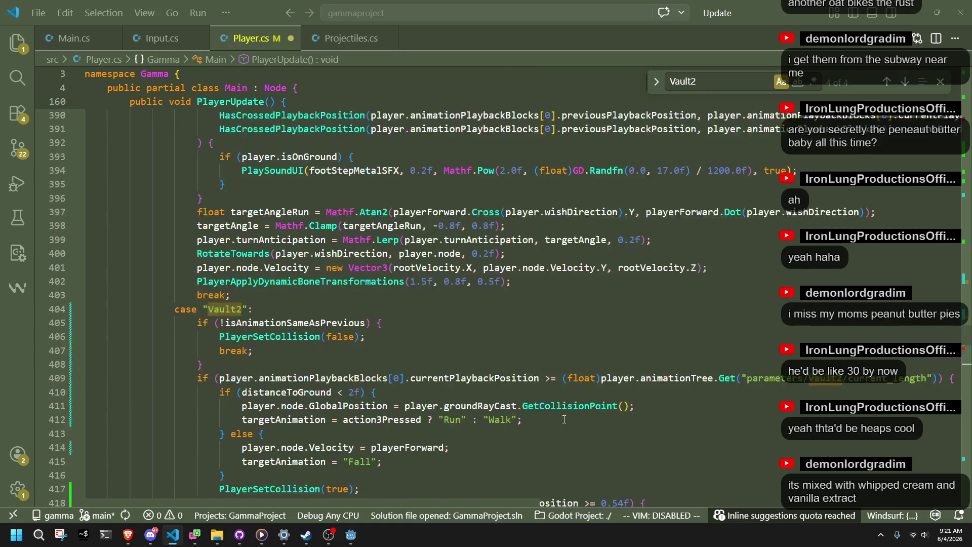
pyautogui.scroll(2, 564, 419)
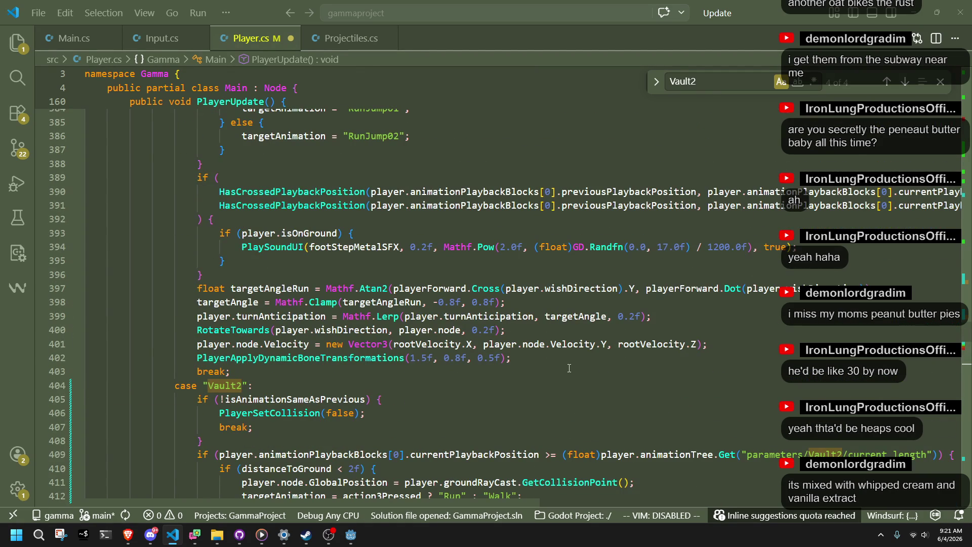
pyautogui.scroll(8, 543, 358)
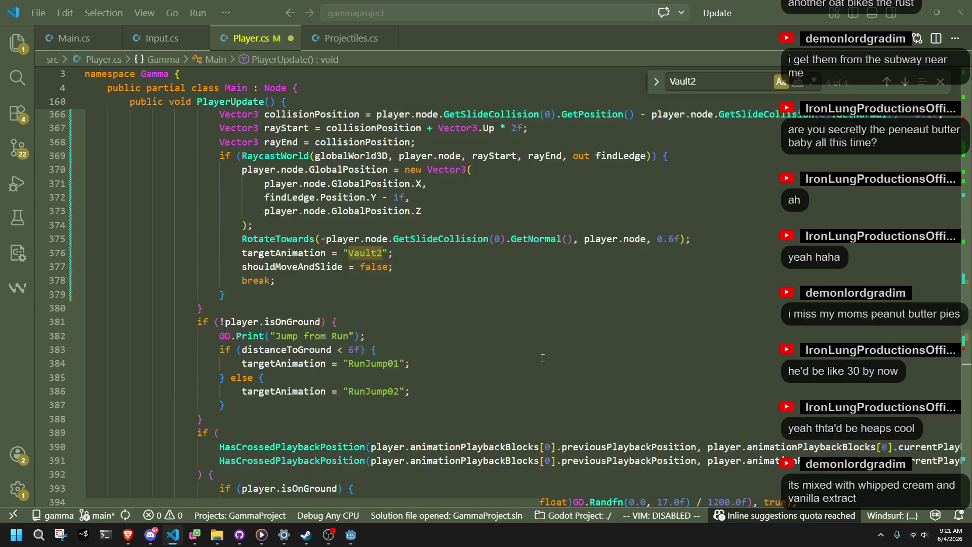
pyautogui.scroll(3, 542, 358)
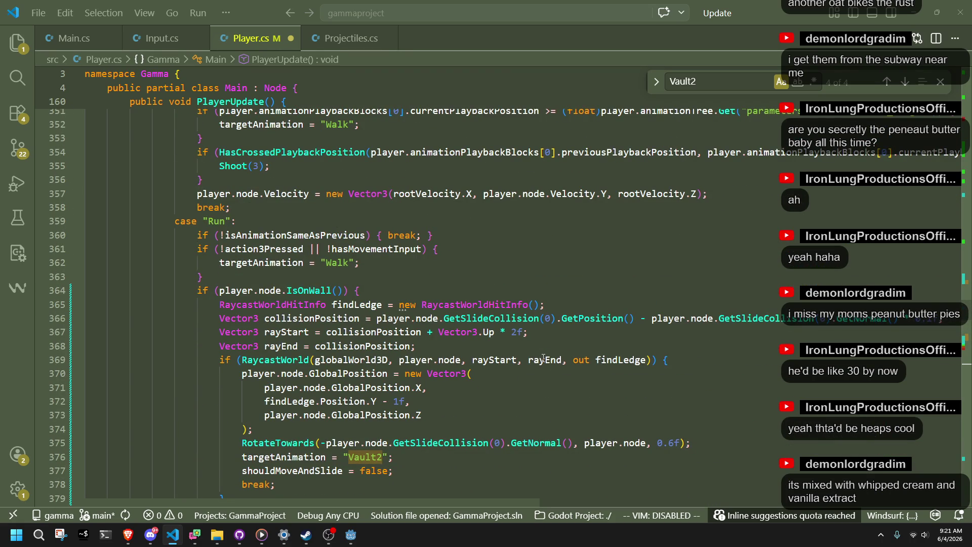
pyautogui.scroll(13, 542, 358)
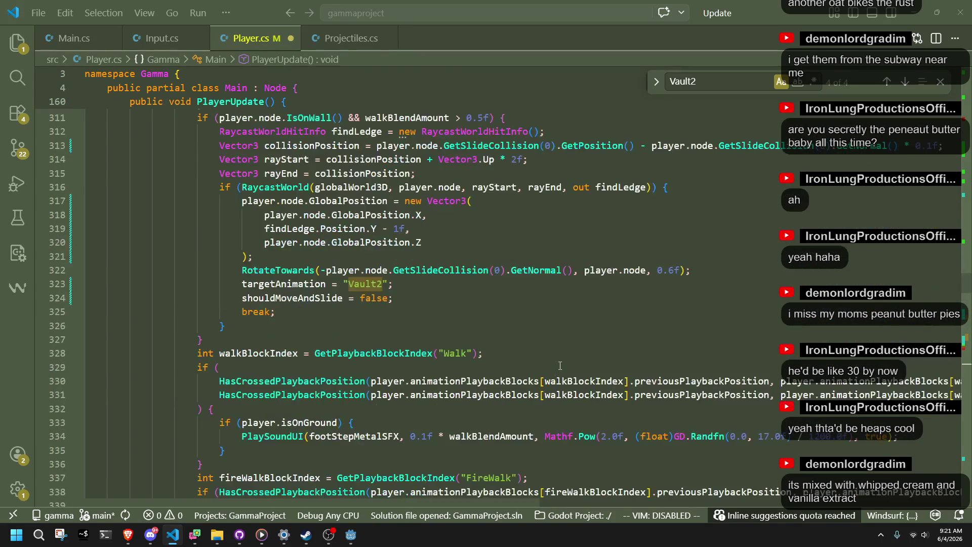
pyautogui.scroll(3, 560, 365)
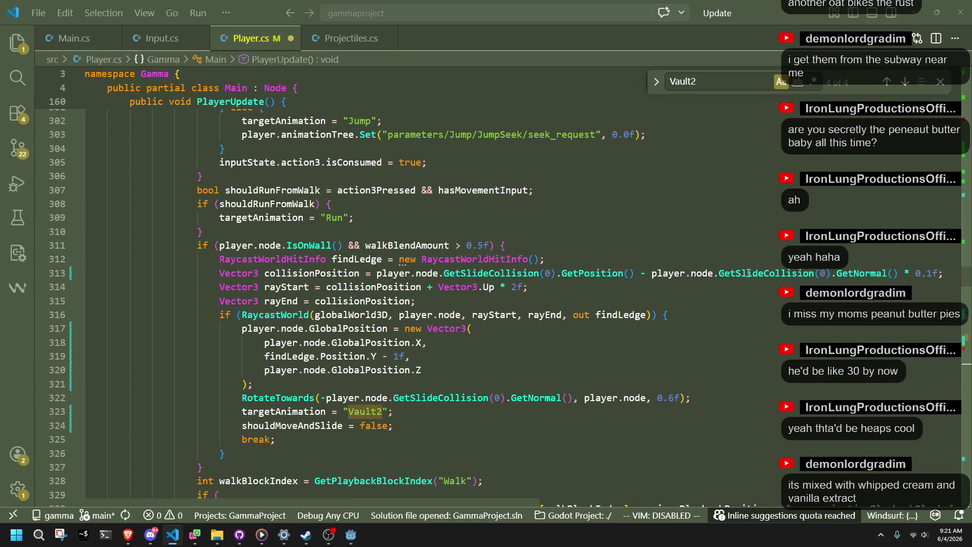
pyautogui.click(891, 83)
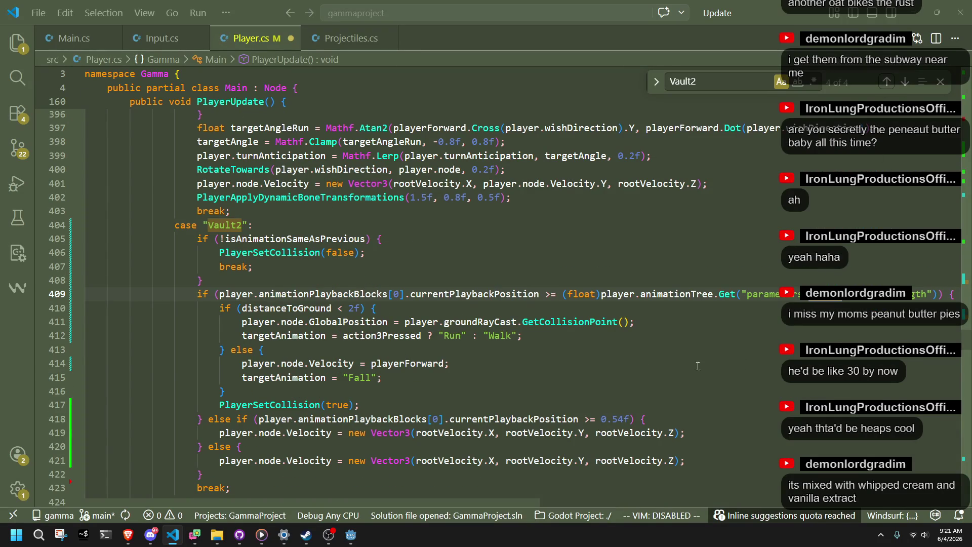
# Replace rootVelocity.Y on line 419 with GRAVITY_STRENGTH * globalPhysicsDeltaFloat and save Player.cs
pyautogui.click(495, 368)
pyautogui.click(464, 388)
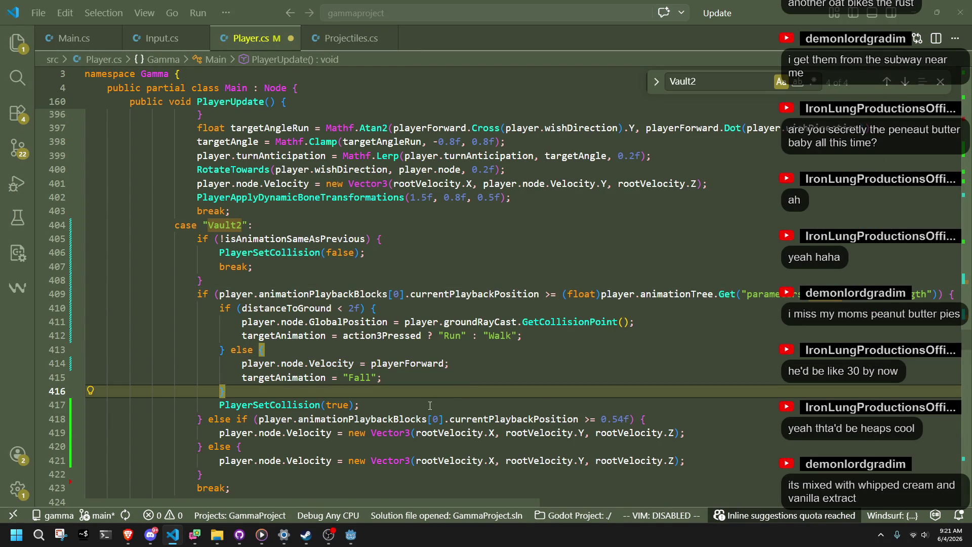
pyautogui.scroll(-1, 430, 406)
pyautogui.click(444, 395)
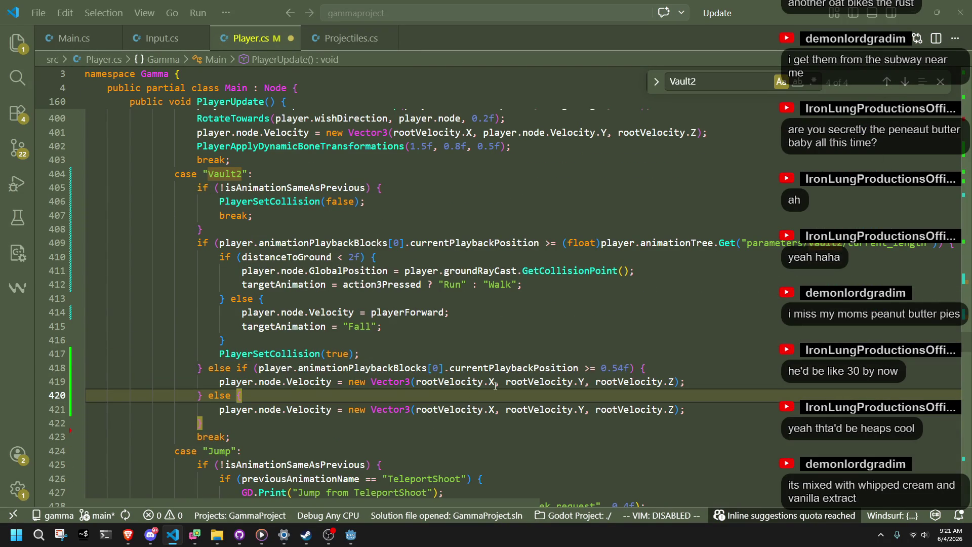
pyautogui.moveTo(587, 383); pyautogui.dragTo(507, 384)
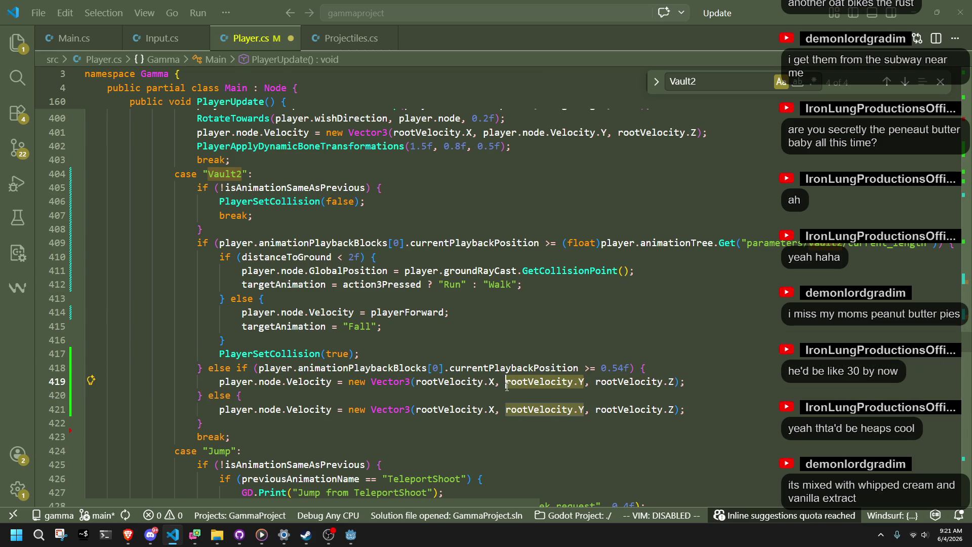
pyautogui.hotkey('ctrl', 'v')
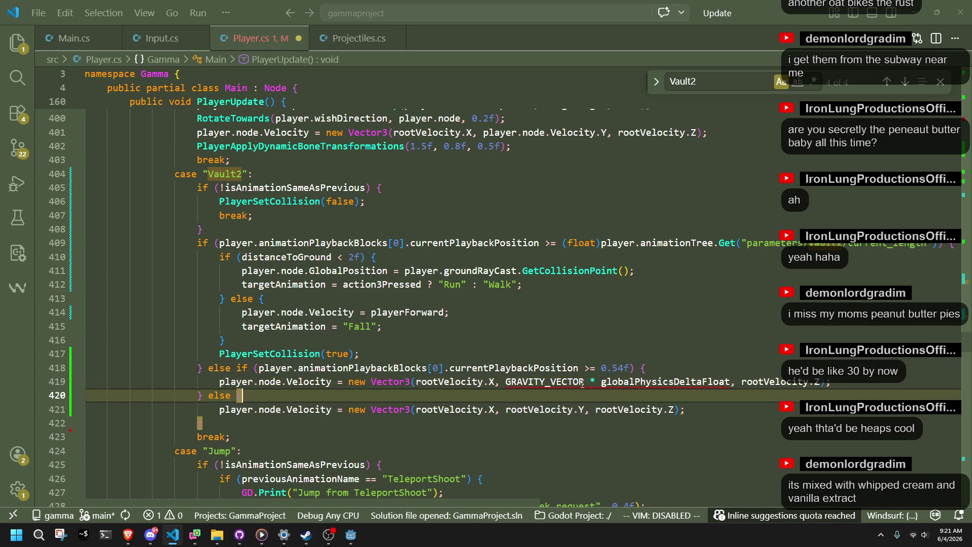
pyautogui.doubleClick(582, 383)
pyautogui.press('BackSpace')
pyautogui.write('GRAV')
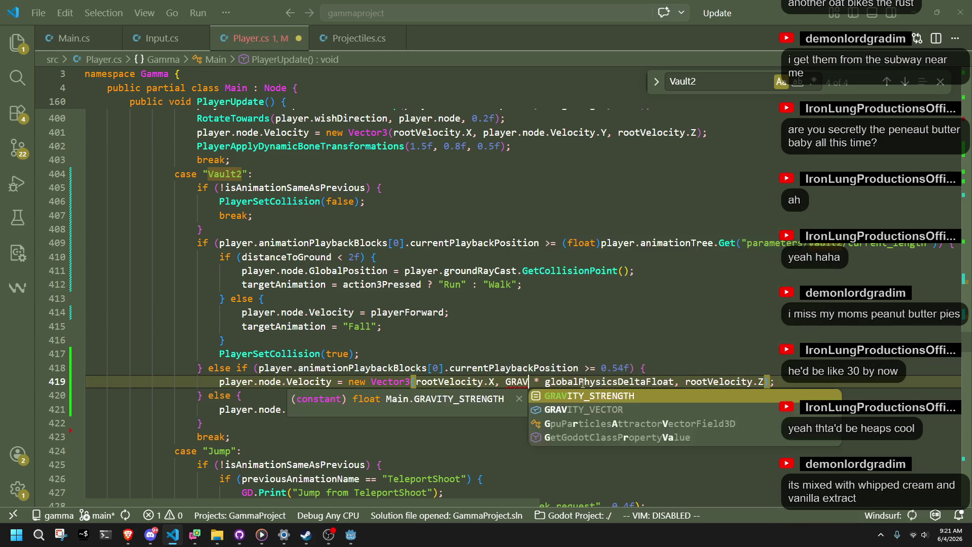
pyautogui.press('Tab')
pyautogui.hotkey('ctrl', 's')
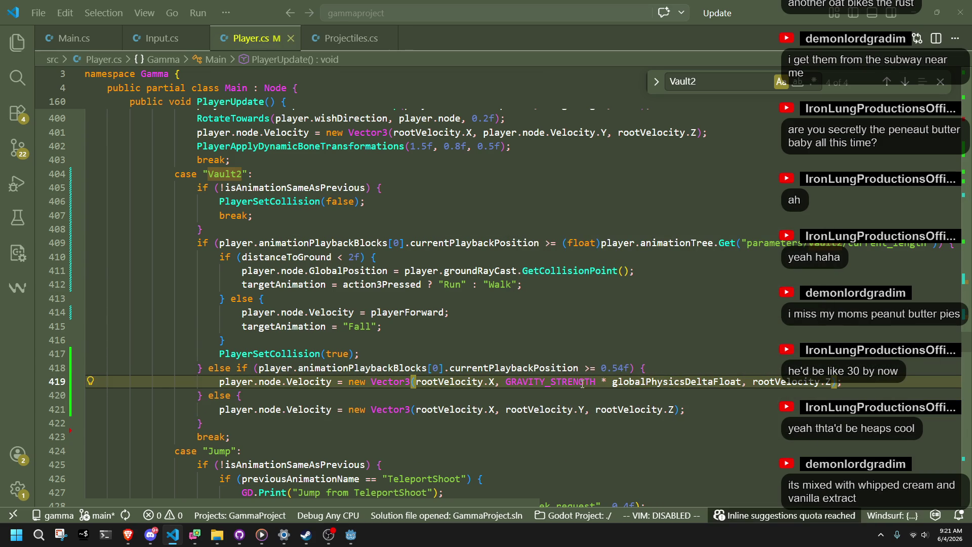
# Switch to the Godot editor and run the game
pyautogui.click(600, 395)
pyautogui.click(715, 448)
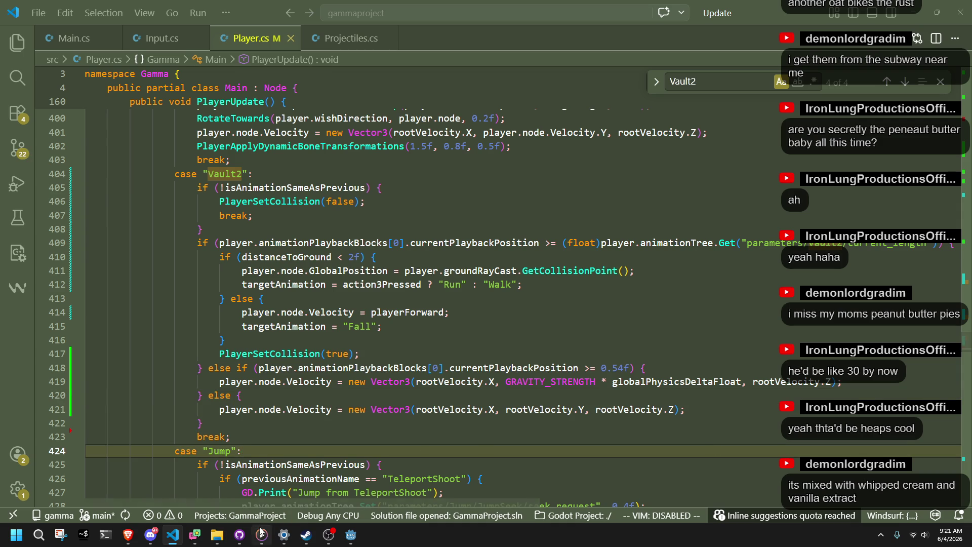
pyautogui.click(350, 535)
pyautogui.click(902, 19)
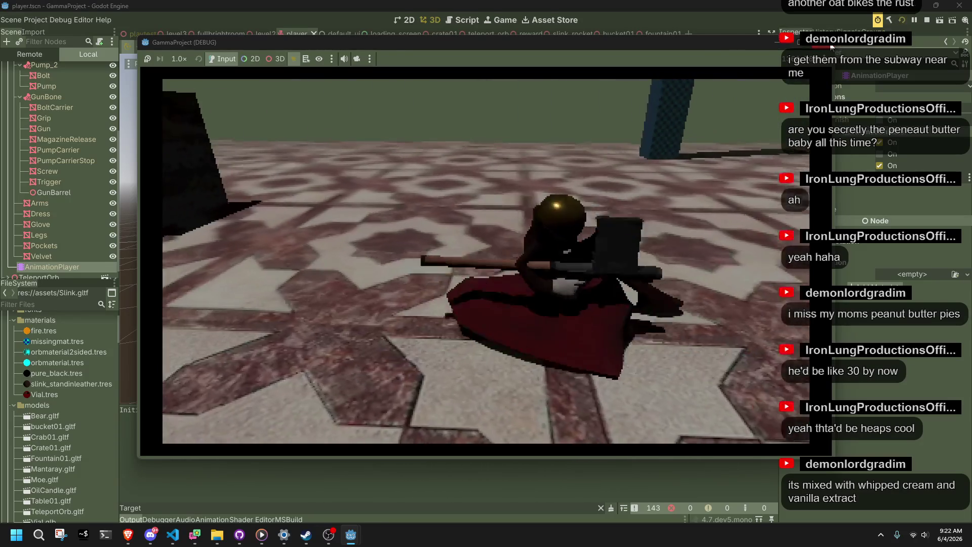
# Stop the game, enable Visible Collision Shapes, and run it again
pyautogui.press('F8')
pyautogui.click(64, 20)
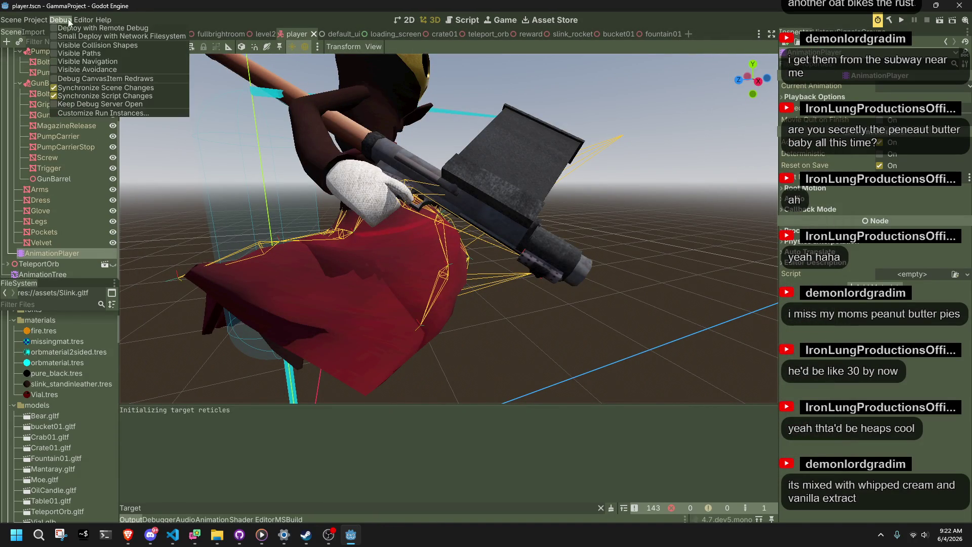
pyautogui.click(901, 20)
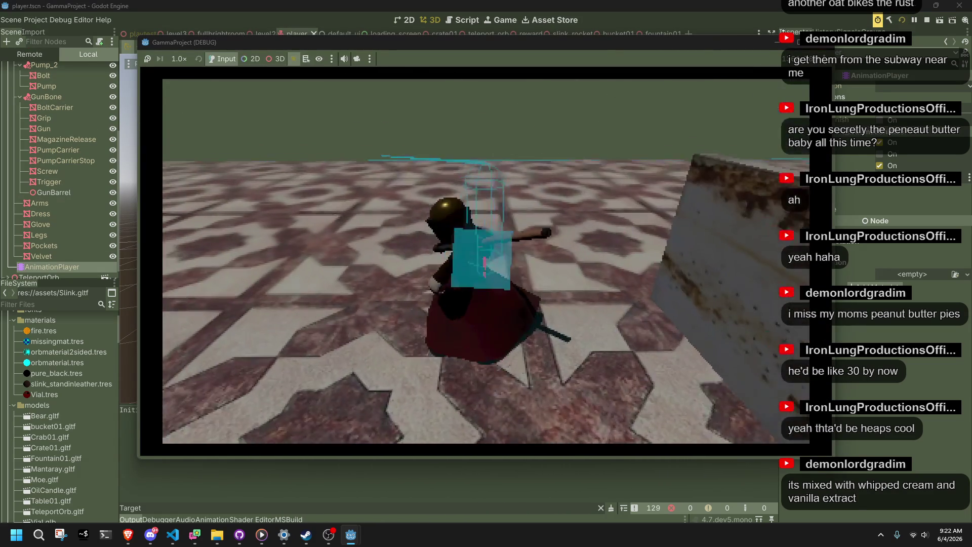
# Hide the Slink character model, replay the game, then stop it and return to Godot
pyautogui.press('F8')
pyautogui.scroll(5, 58, 192)
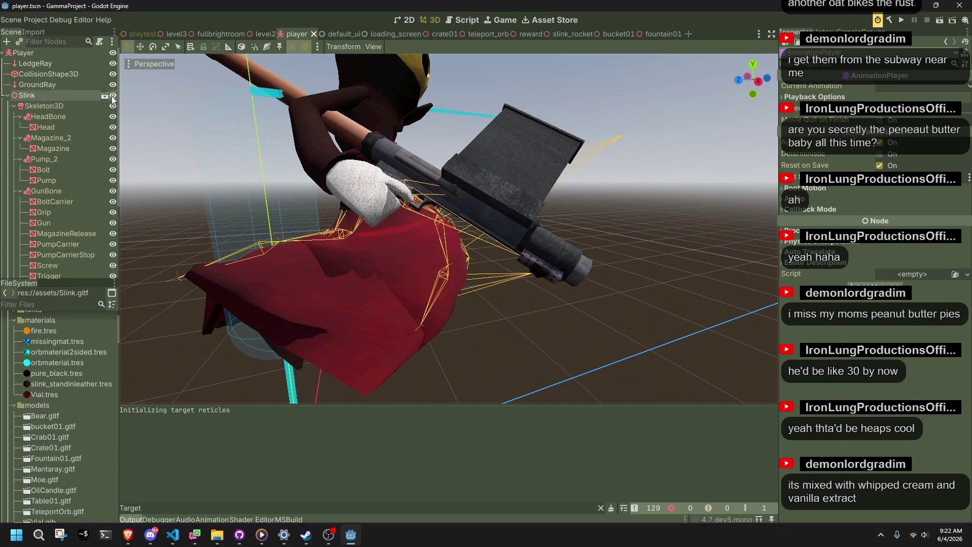
pyautogui.click(112, 95)
pyautogui.click(901, 20)
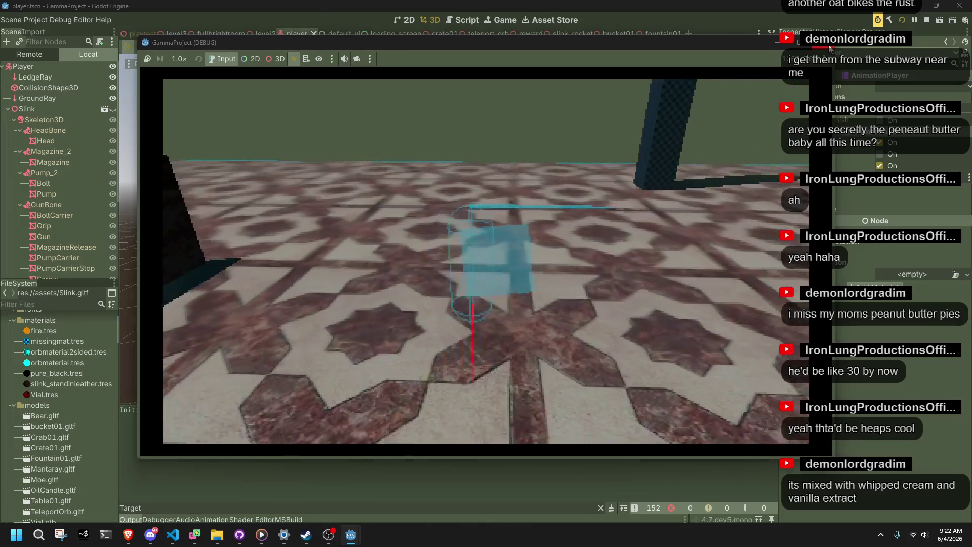
pyautogui.click(829, 45)
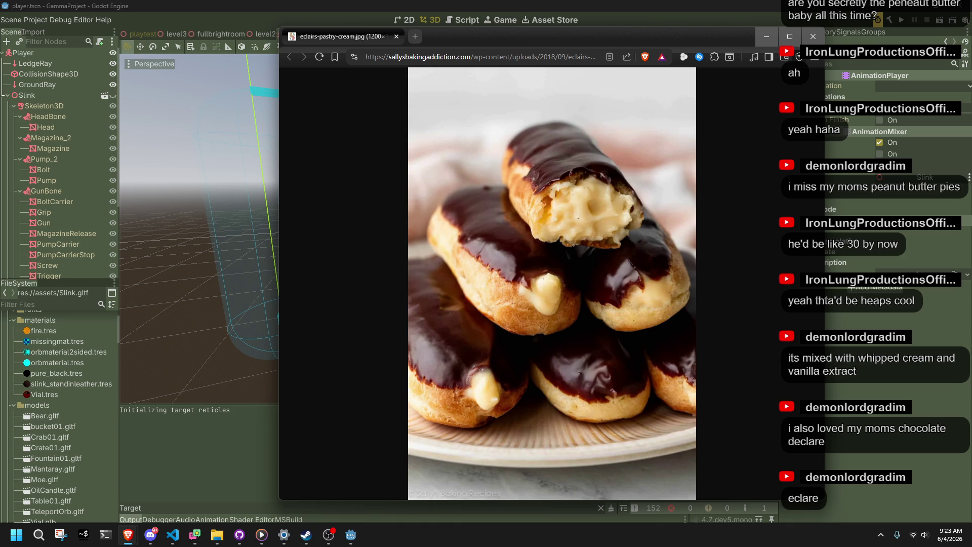
pyautogui.click(813, 36)
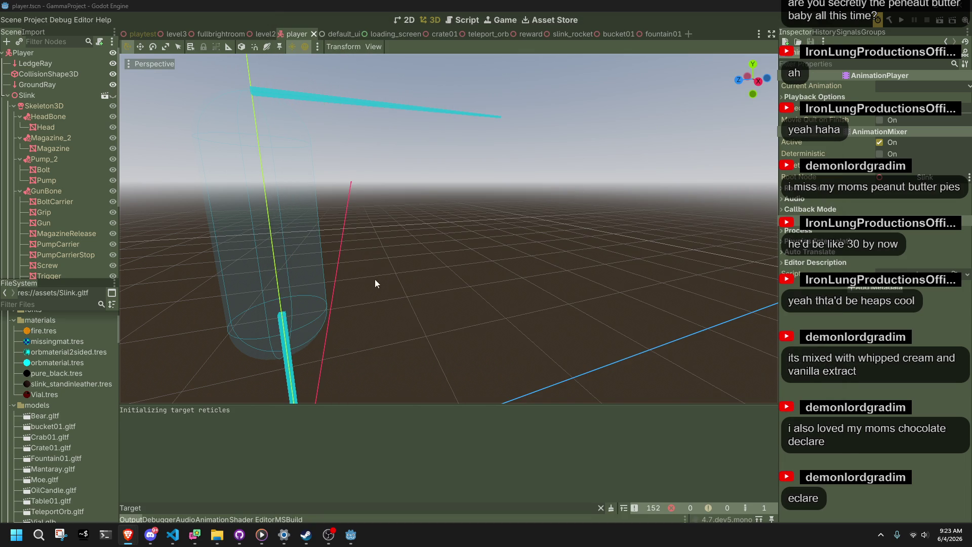
# Search Player.cs for distanceToGround, starting from the Vault2 landing check
pyautogui.scroll(-5, 369, 279)
pyautogui.click(171, 534)
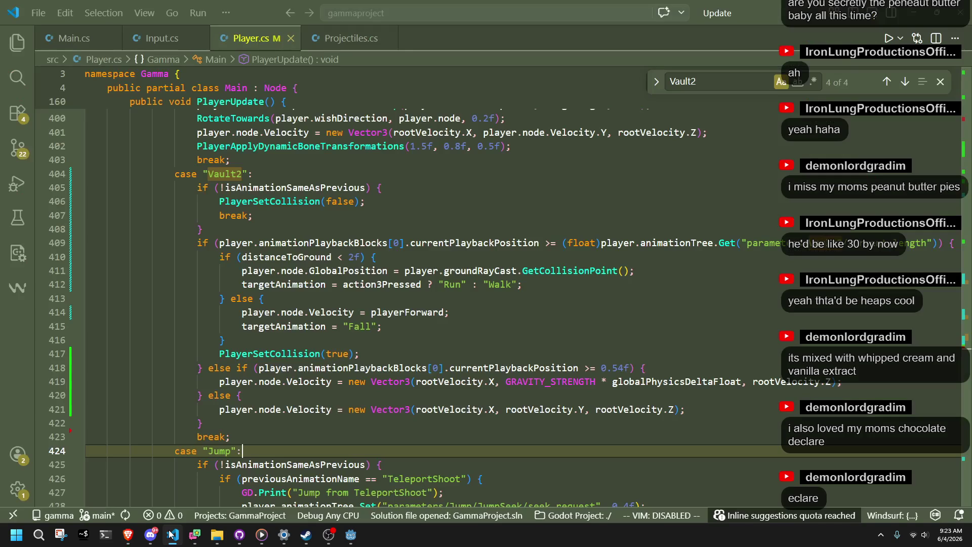
pyautogui.click(295, 288)
pyautogui.doubleClick(296, 258)
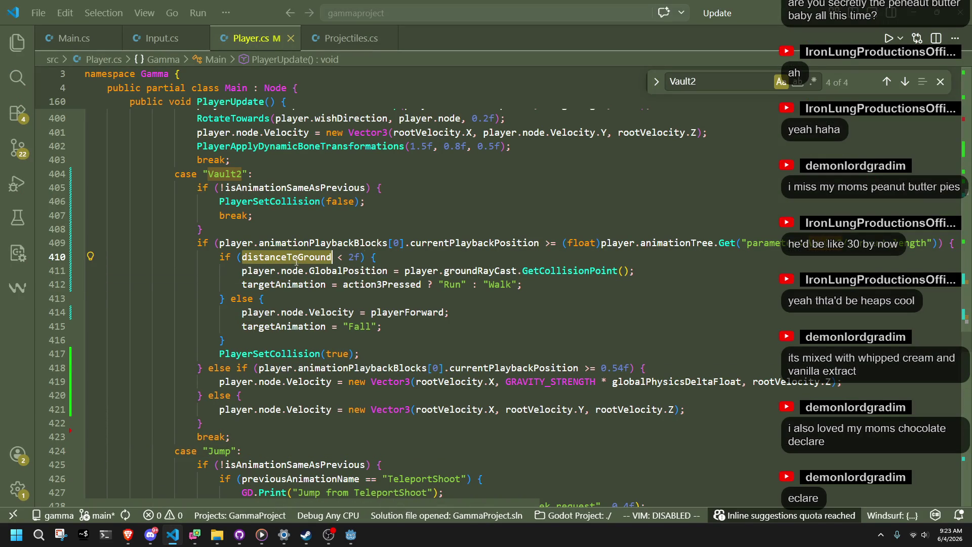
pyautogui.doubleClick(354, 257)
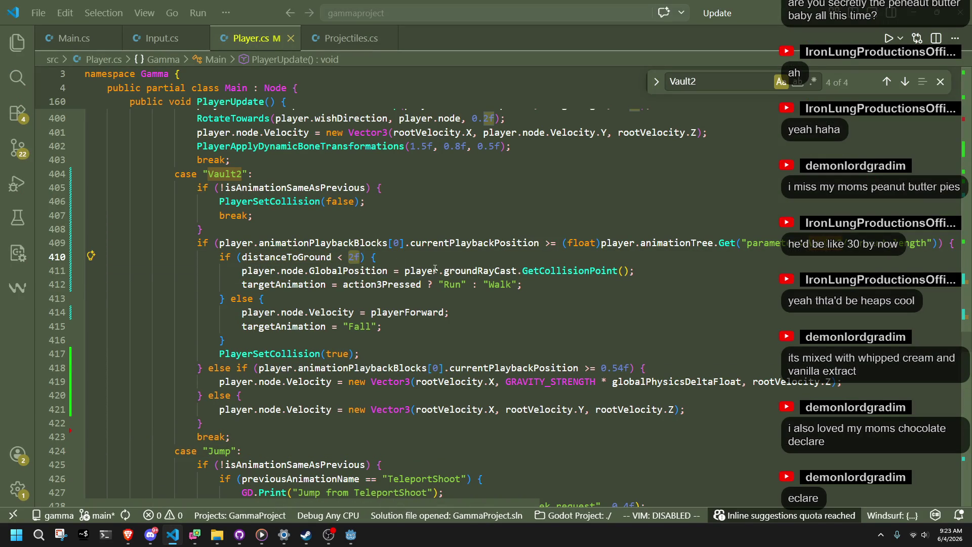
pyautogui.click(368, 257)
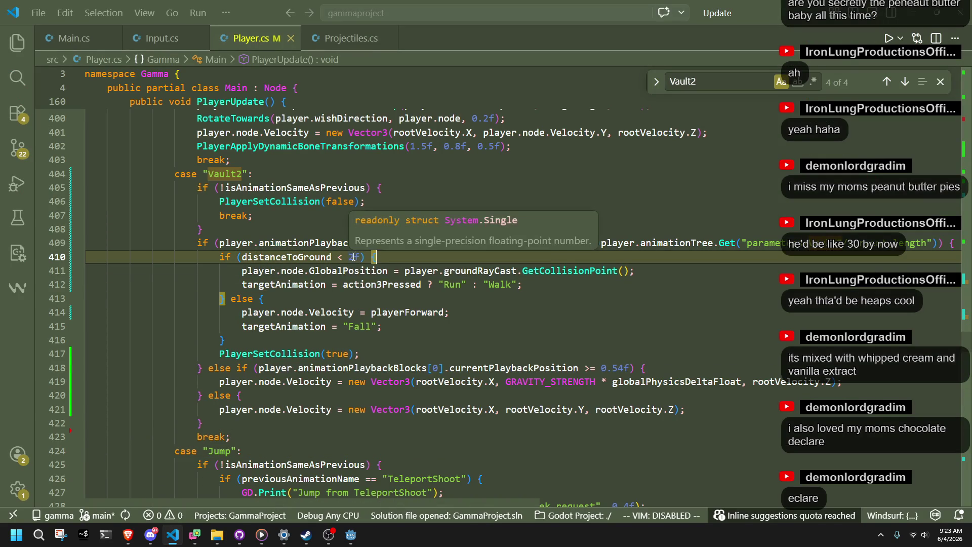
pyautogui.scroll(4, 342, 297)
pyautogui.doubleClick(292, 411)
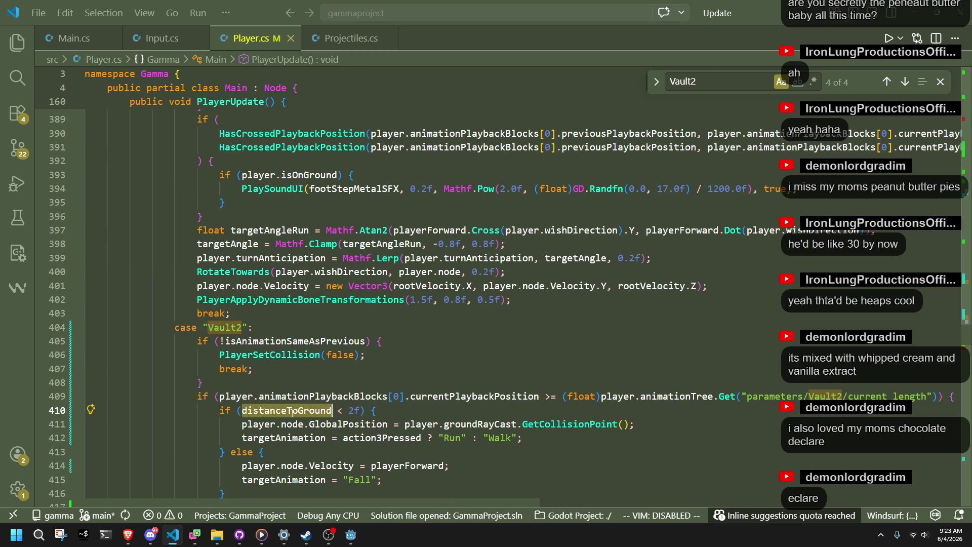
pyautogui.hotkey('ctrl', 'f')
pyautogui.press('Return')
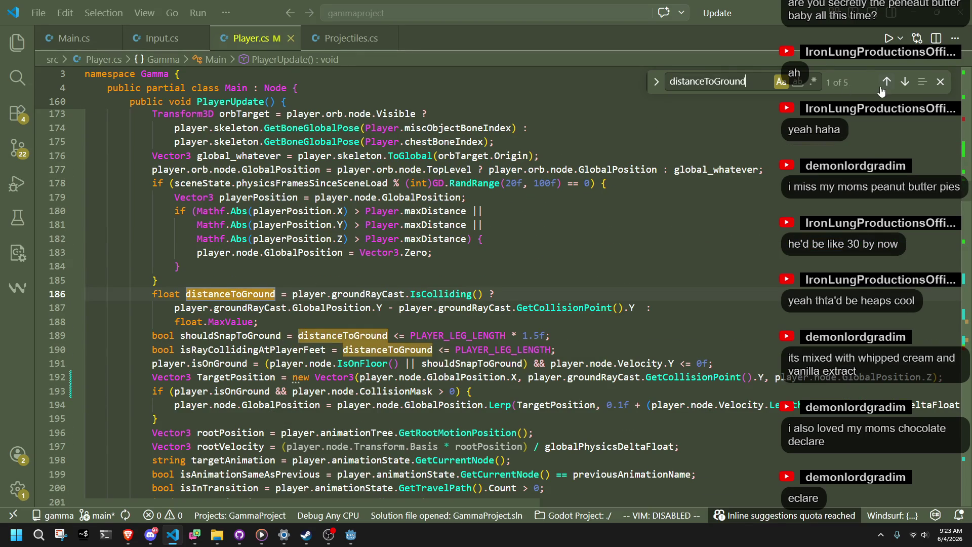
pyautogui.click(881, 88)
pyautogui.click(903, 85)
# Replace the 2f threshold on line 410 with PLAYER_LEG_LENGTH * 1.5f
pyautogui.moveTo(410, 335); pyautogui.dragTo(545, 334)
pyautogui.hotkey('ctrl', 'c')
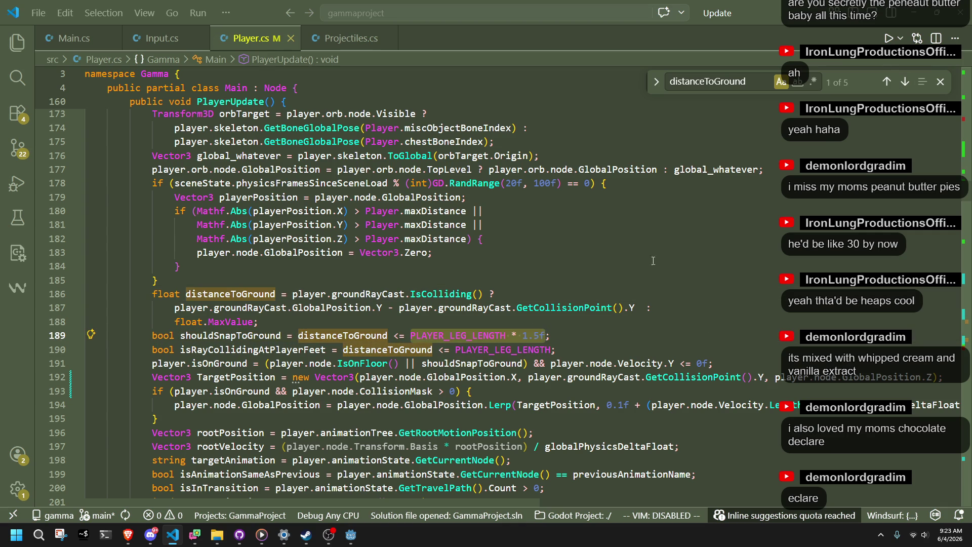
pyautogui.click(903, 83)
pyautogui.click(903, 82)
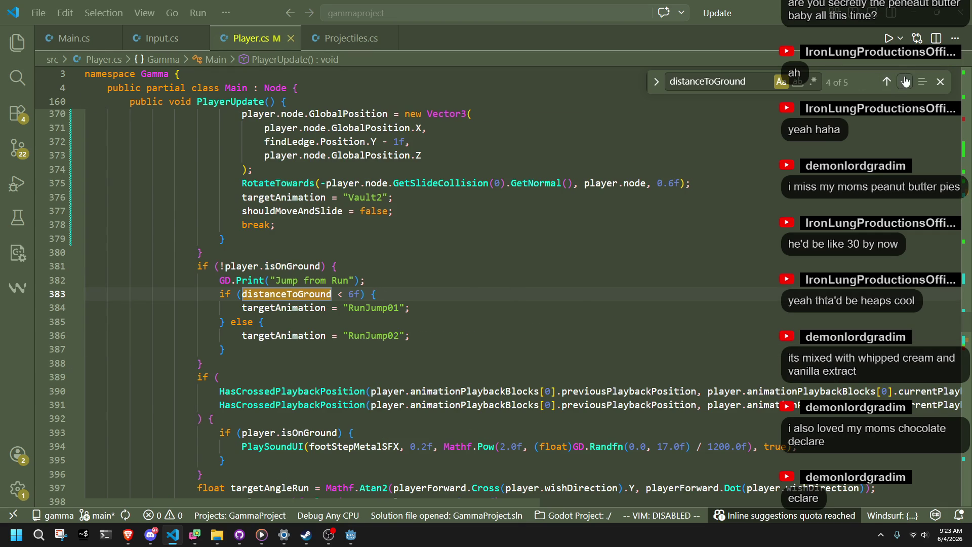
pyautogui.click(906, 81)
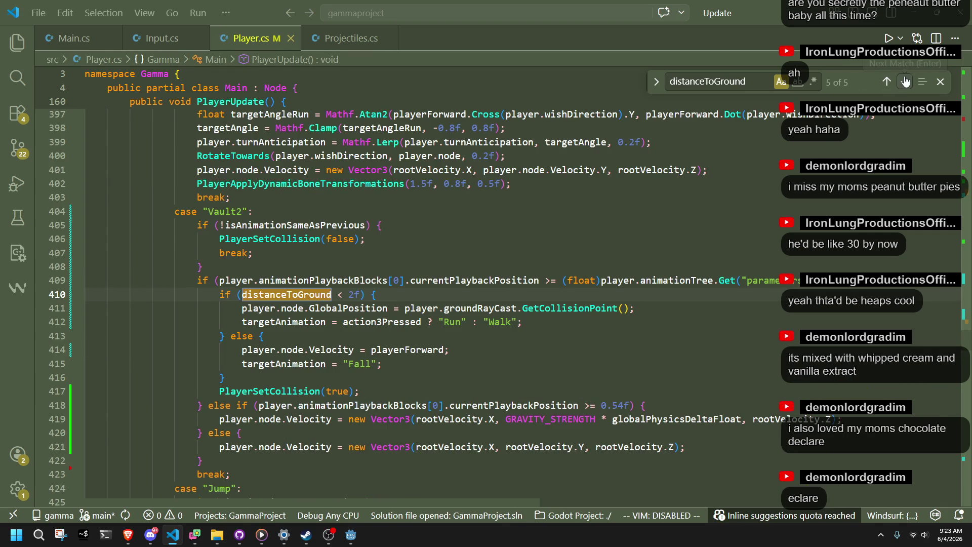
pyautogui.doubleClick(357, 295)
pyautogui.hotkey('ctrl', 'v')
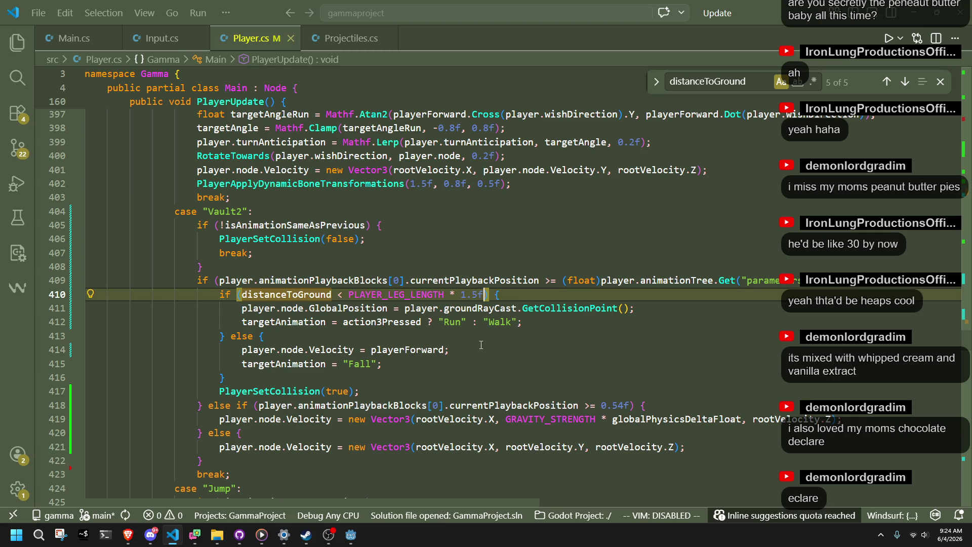
# Replace the whole line 410 distance condition with shouldSnapToGround and save Player.cs
pyautogui.click(481, 345)
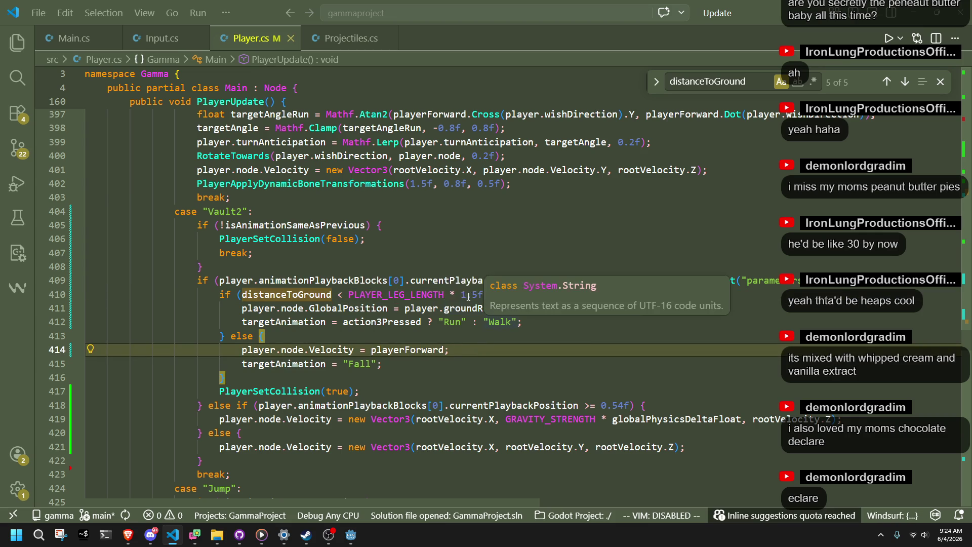
pyautogui.moveTo(482, 294); pyautogui.dragTo(247, 294)
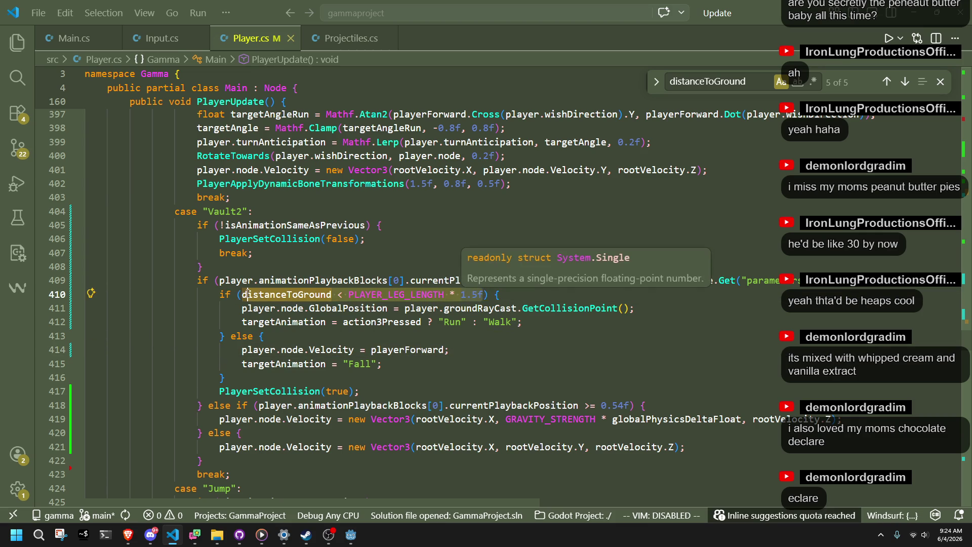
pyautogui.write('shouldsnap')
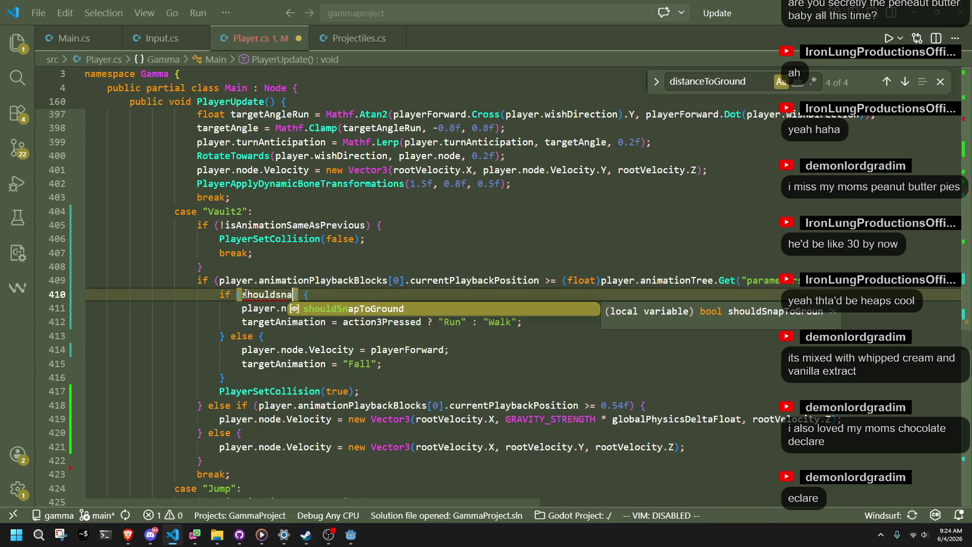
pyautogui.press('Tab')
pyautogui.hotkey('ctrl', 's')
pyautogui.click(322, 323)
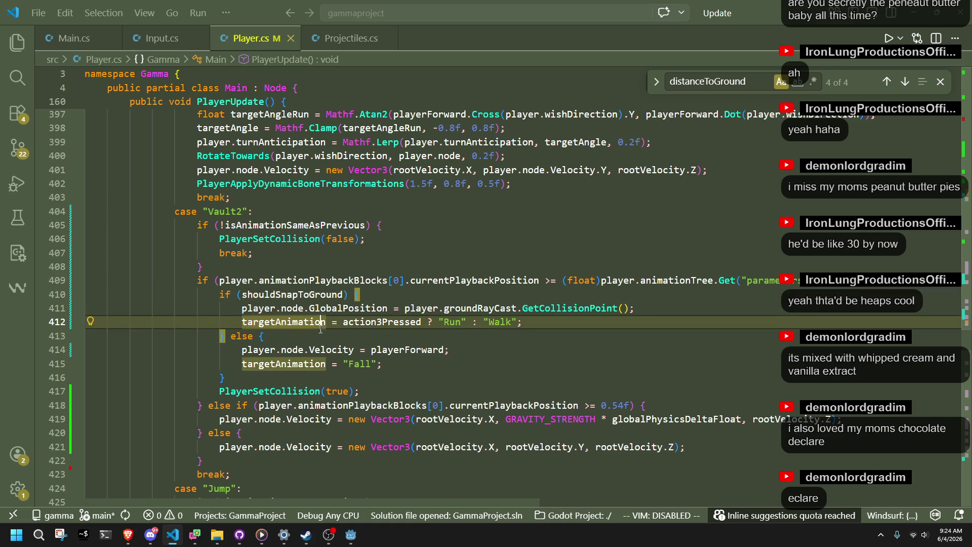
pyautogui.click(350, 535)
# Playtest the shouldSnapToGround landing, then stop the game and return to Player.cs
pyautogui.click(901, 20)
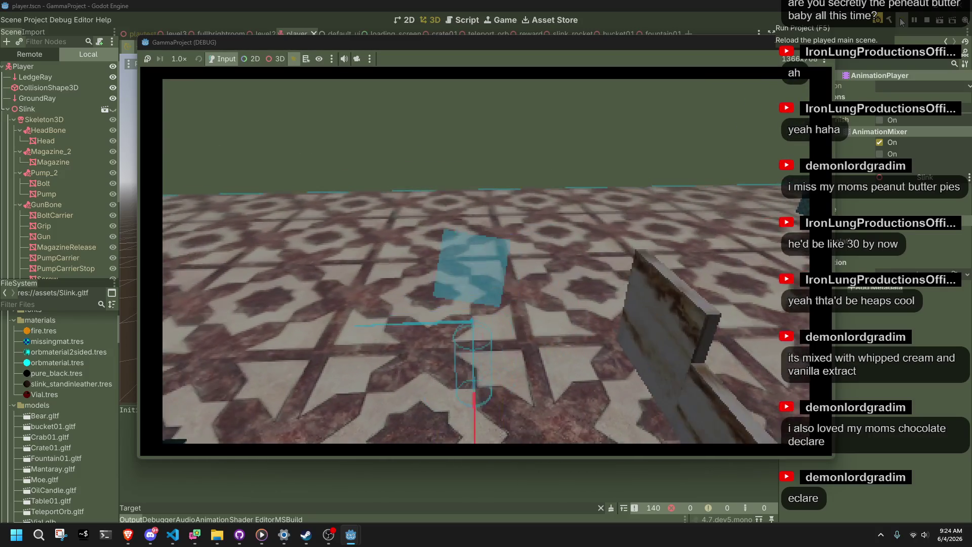
pyautogui.press('F8')
pyautogui.hotkey('alt', 'Tab')
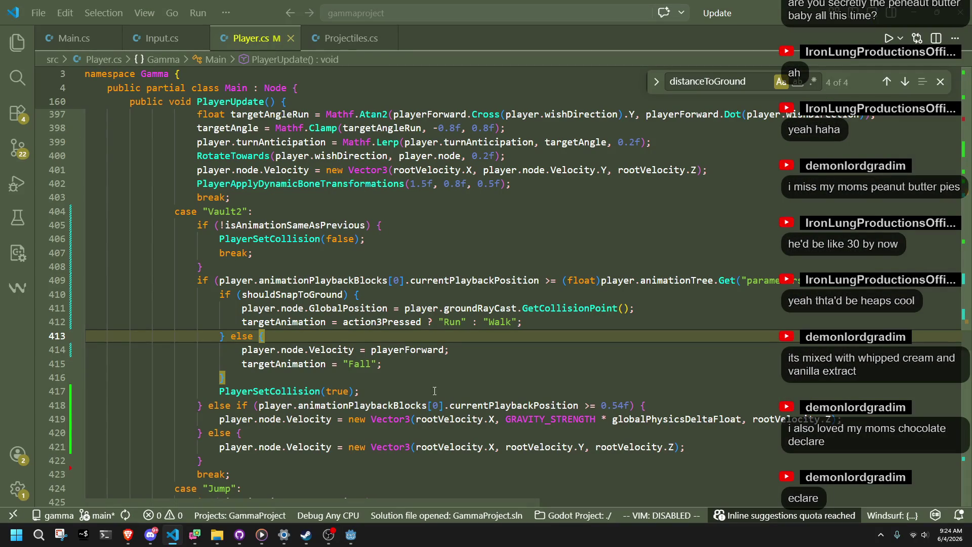
# Check the Vault2 block's braces and copy the previous case's velocity line
pyautogui.click(349, 377)
pyautogui.scroll(-2, 349, 372)
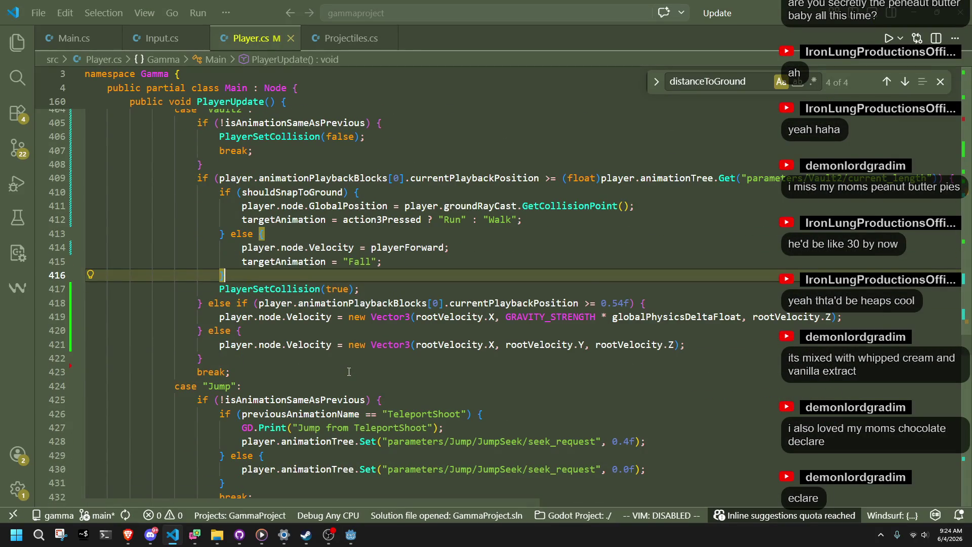
pyautogui.scroll(2, 348, 372)
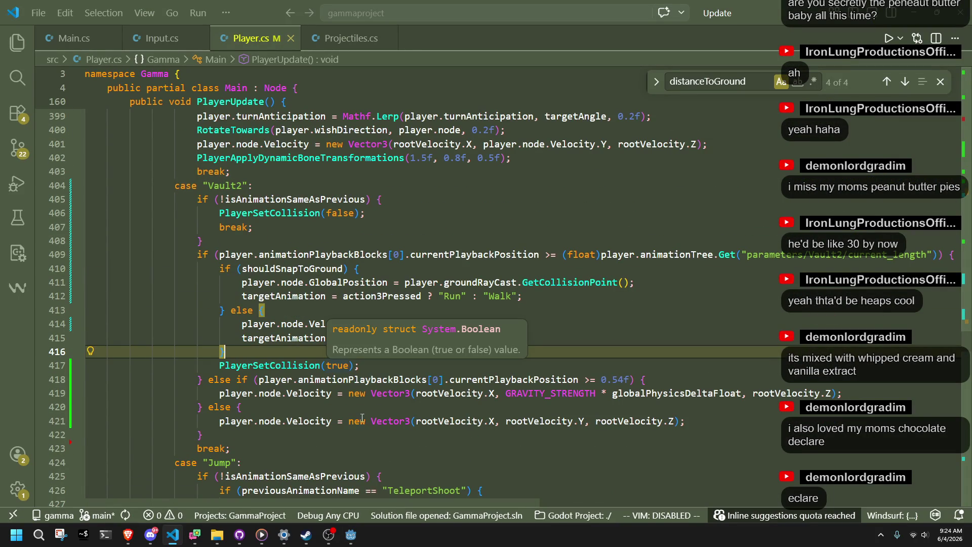
pyautogui.click(361, 436)
pyautogui.click(439, 407)
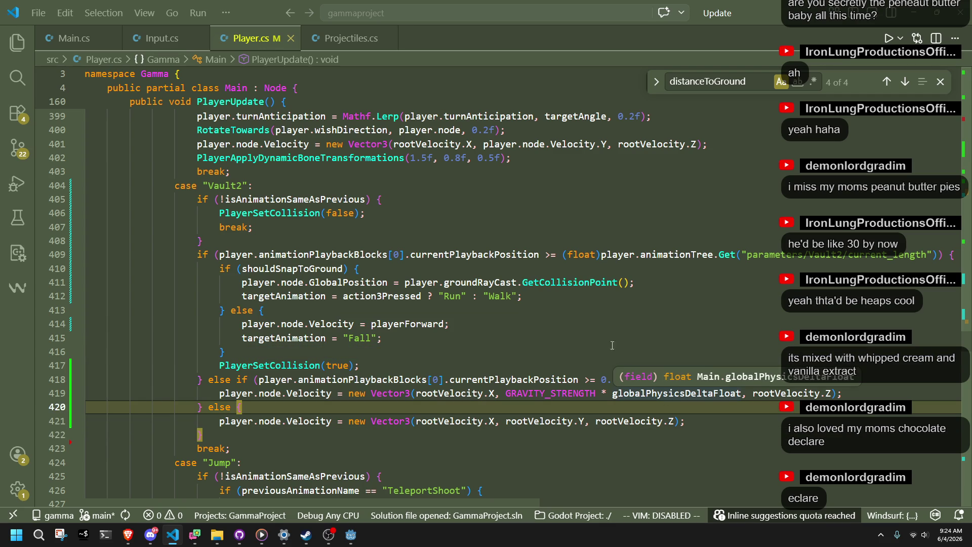
pyautogui.click(443, 324)
pyautogui.scroll(2, 438, 323)
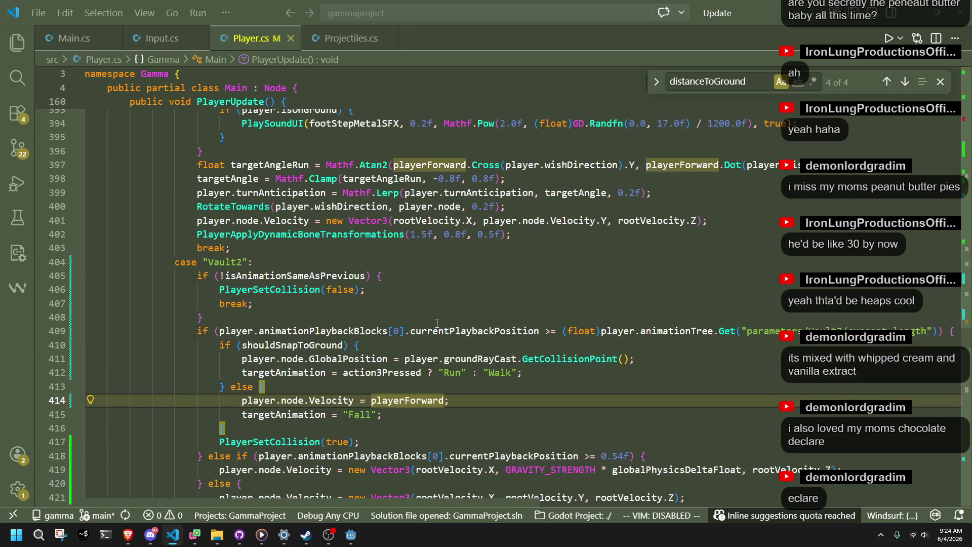
pyautogui.click(286, 226)
pyautogui.press('Down')
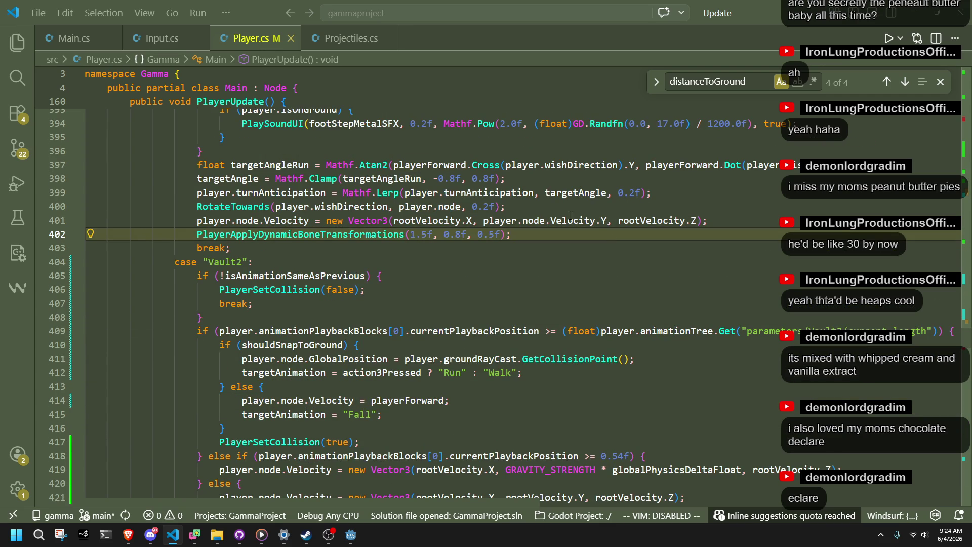
pyautogui.click(574, 217)
pyautogui.moveTo(739, 221); pyautogui.dragTo(739, 209)
pyautogui.hotkey('ctrl', 'c')
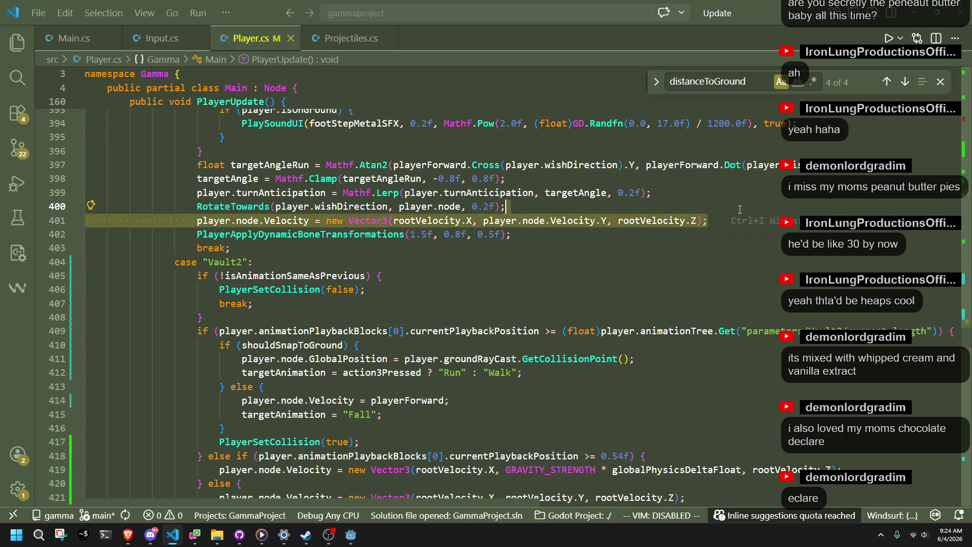
# Paste the copied velocity line after the Vault2 if/else block
pyautogui.scroll(-2, 556, 228)
pyautogui.click(380, 258)
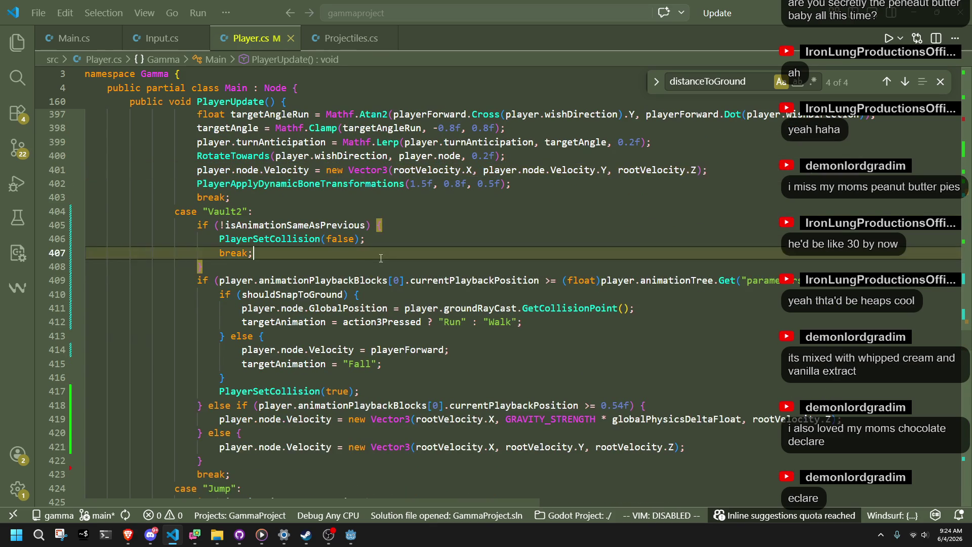
pyautogui.click(351, 266)
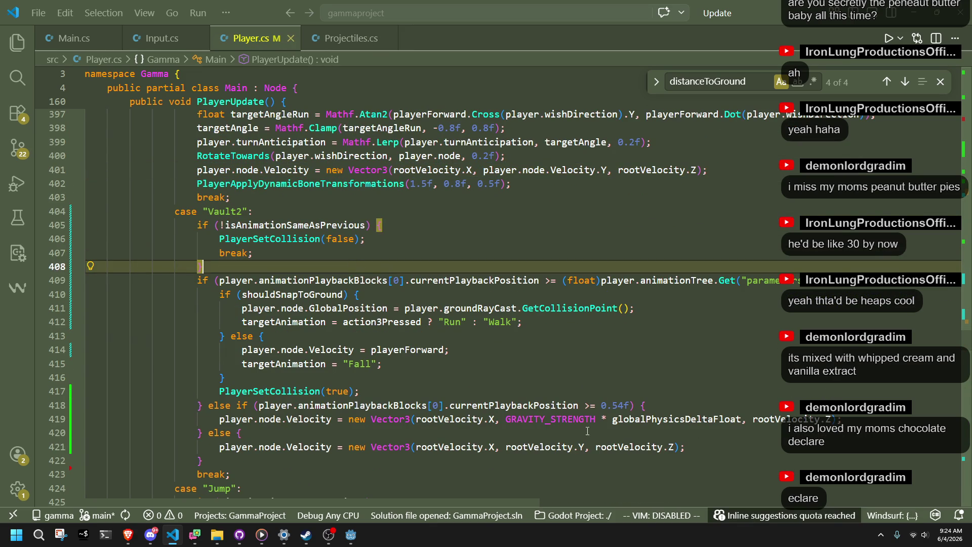
pyautogui.click(563, 453)
pyautogui.hotkey('ctrl', 'v')
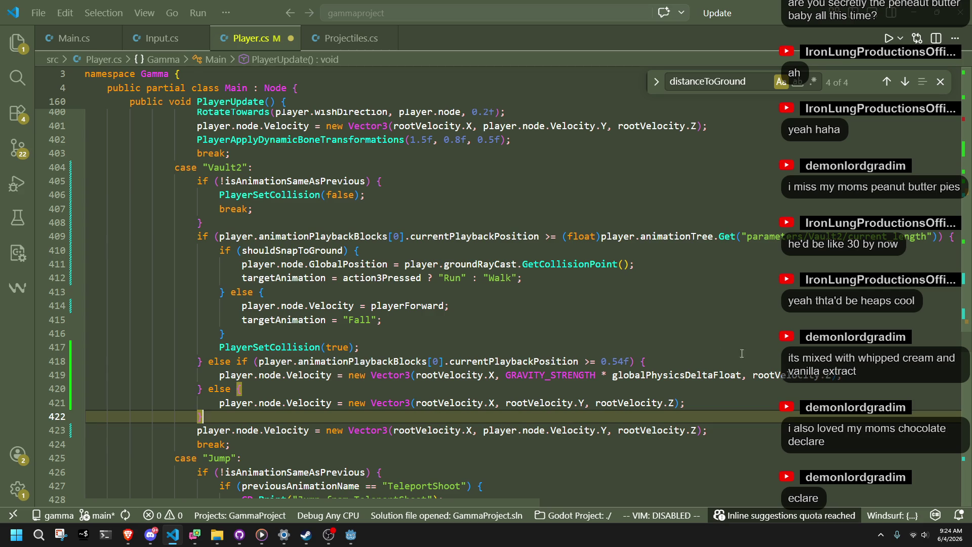
# Add break; at the end of Vault2's final else branch
pyautogui.click(717, 398)
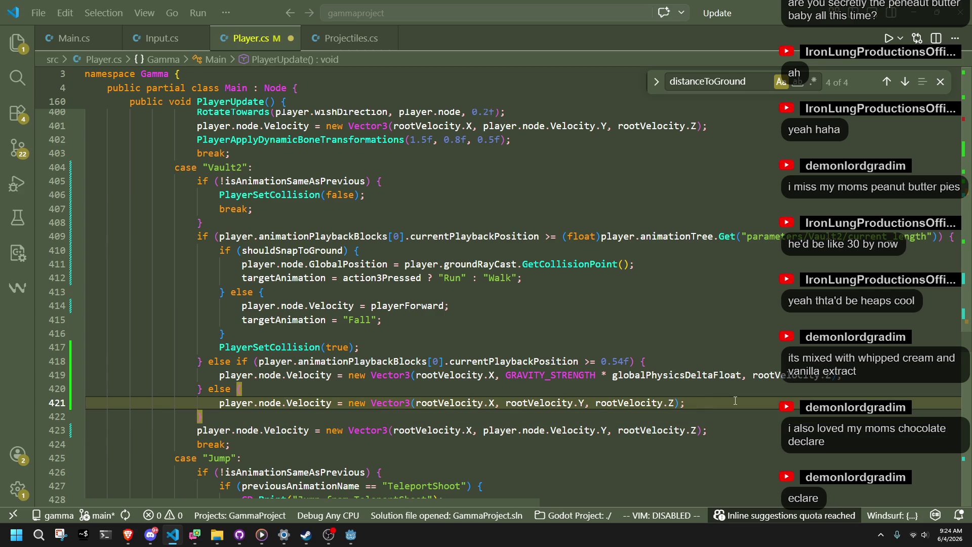
pyautogui.press('Return')
pyautogui.write('break;')
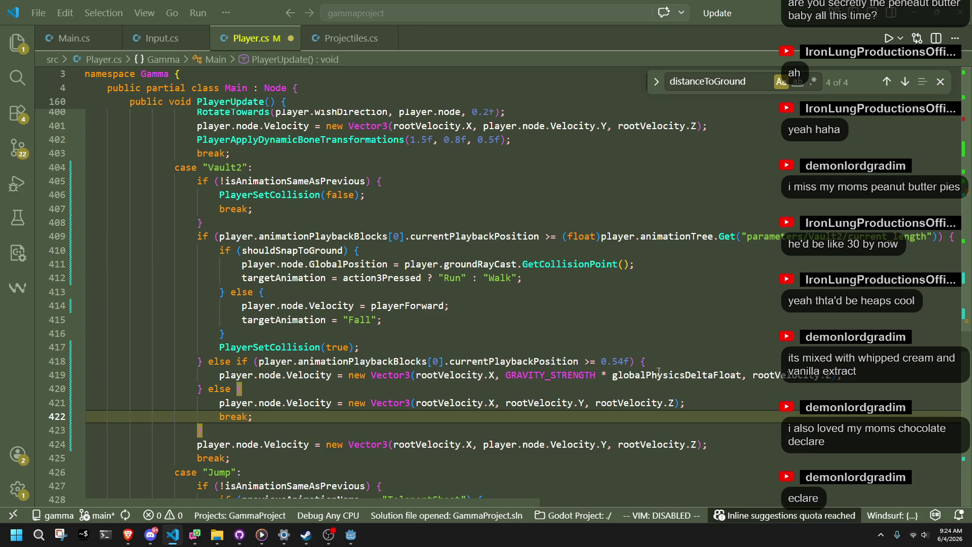
pyautogui.click(523, 383)
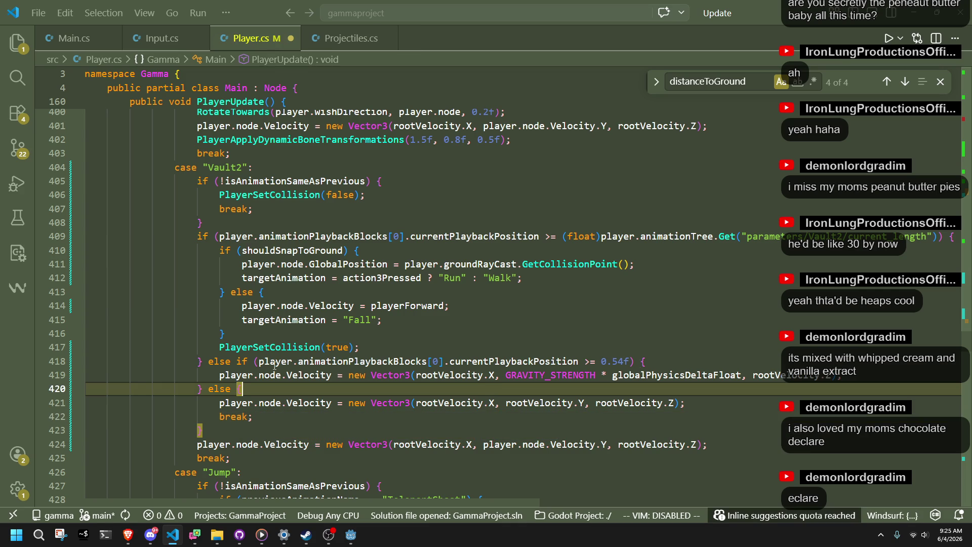
# Copy the 0.54f playback-position condition for reuse below the block
pyautogui.moveTo(236, 366); pyautogui.dragTo(632, 365)
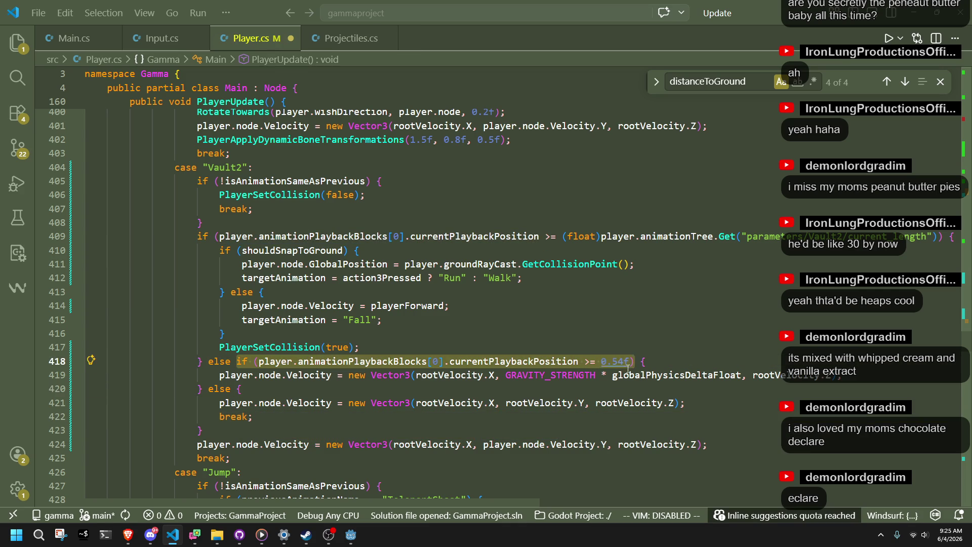
pyautogui.hotkey('ctrl', 'c')
pyautogui.click(311, 448)
# Paste the 0.54f playback condition on its own line above the trailing velocity line
pyautogui.click(203, 429)
pyautogui.hotkey('ctrl', 'v')
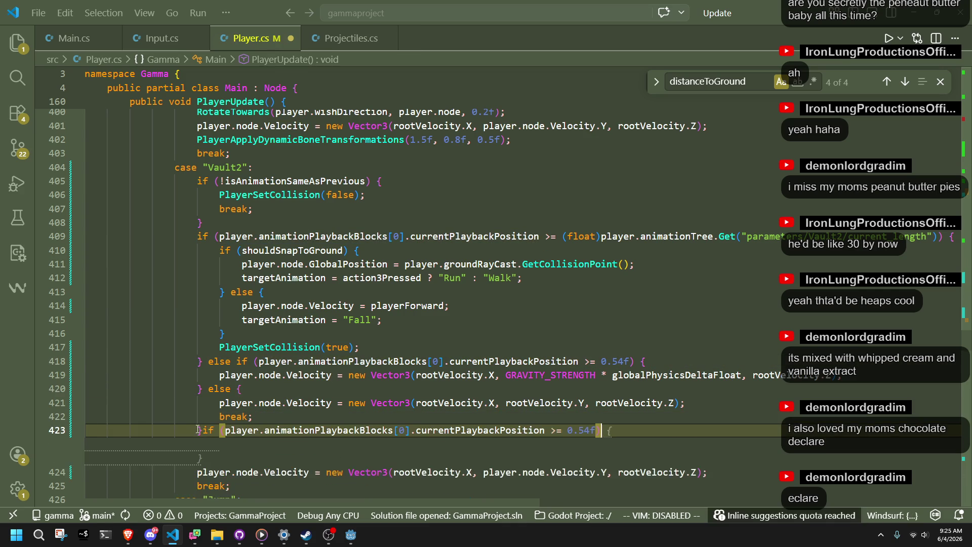
pyautogui.click(203, 429)
pyautogui.press('Return')
pyautogui.click(226, 417)
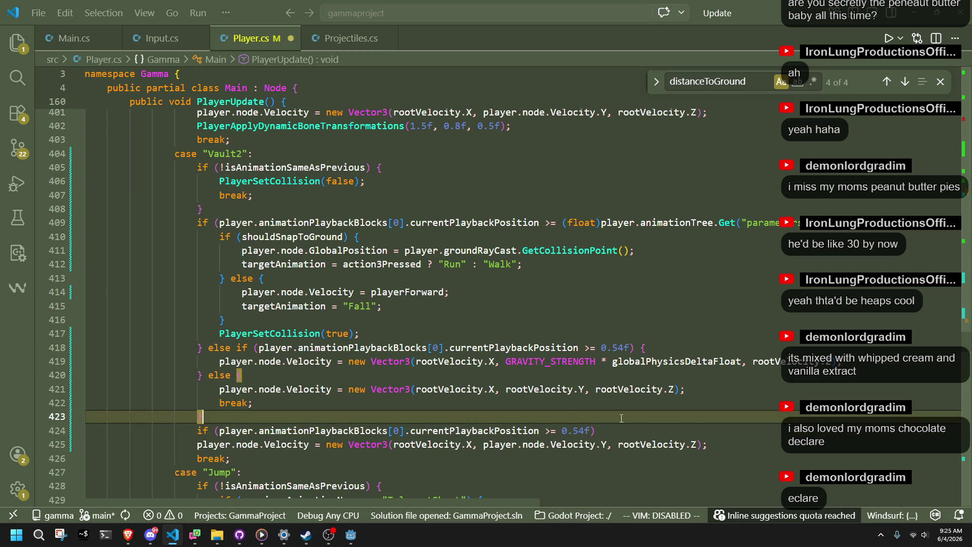
pyautogui.click(717, 444)
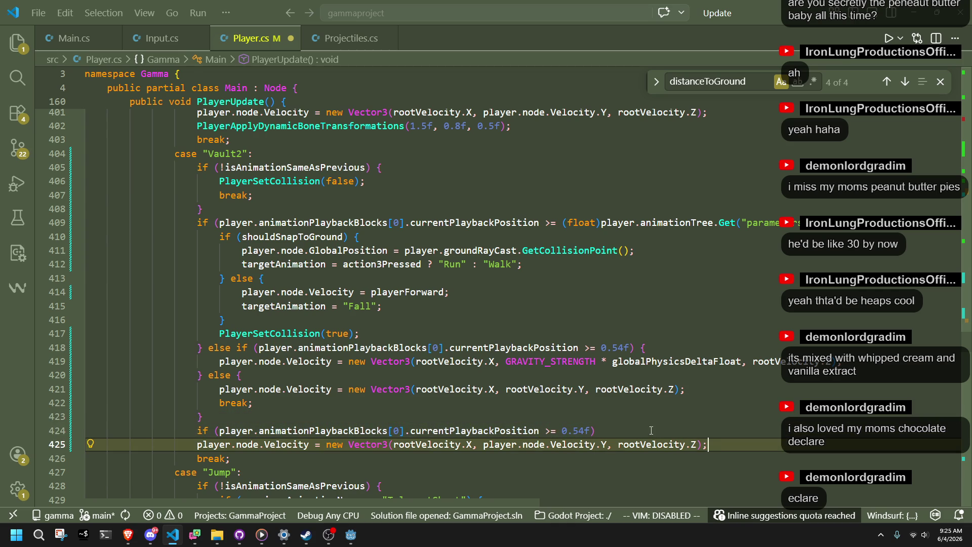
pyautogui.click(597, 416)
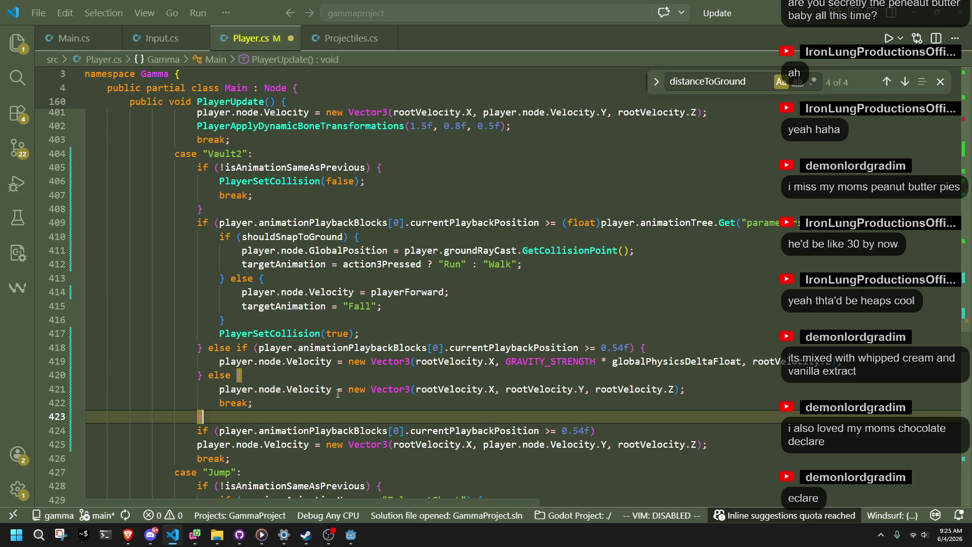
# Delete Vault2's gravity else-if branch
pyautogui.doubleClick(277, 223)
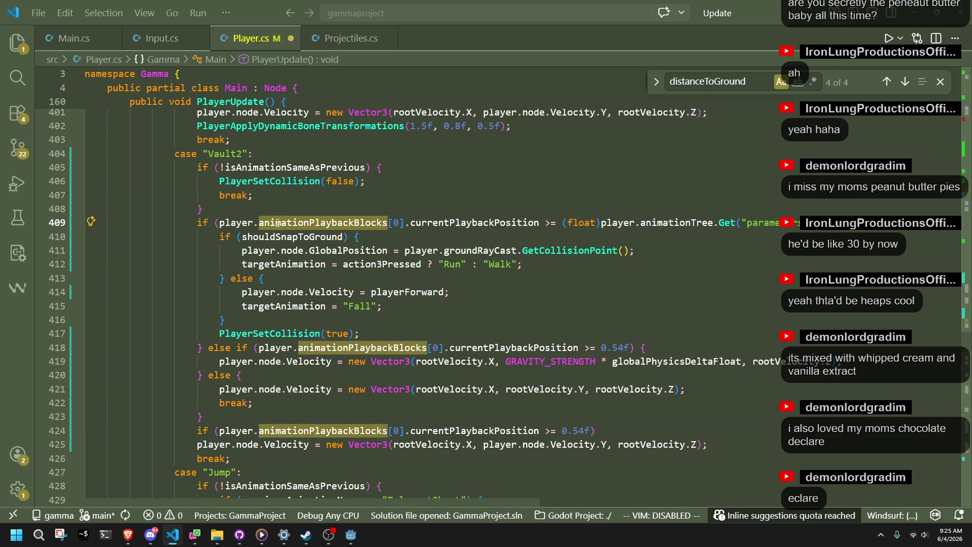
pyautogui.click(318, 375)
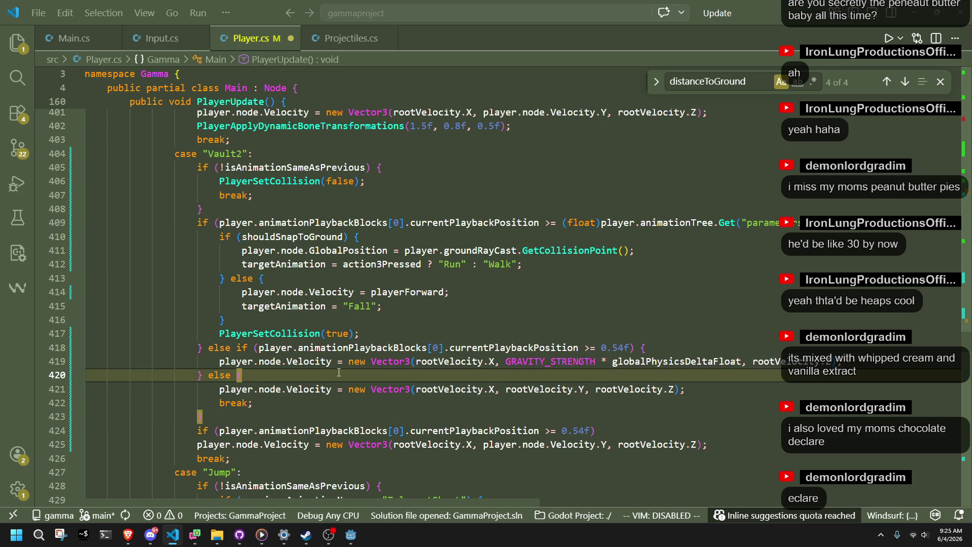
pyautogui.moveTo(865, 364)
pyautogui.mouseDown()
pyautogui.moveTo(218, 361)
pyautogui.moveTo(198, 349)
pyautogui.mouseUp()
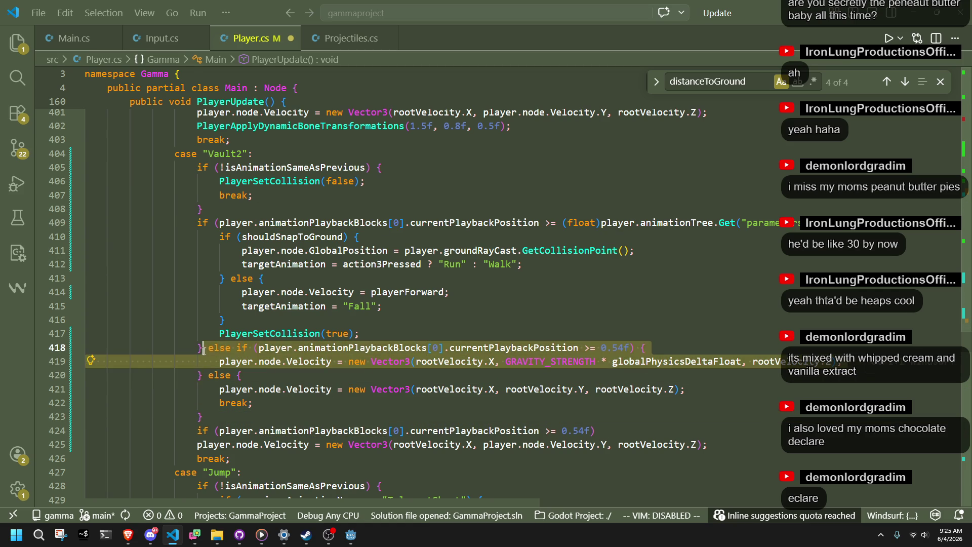
pyautogui.press('BackSpace')
pyautogui.press('BackSpace')
pyautogui.press('BackSpace')
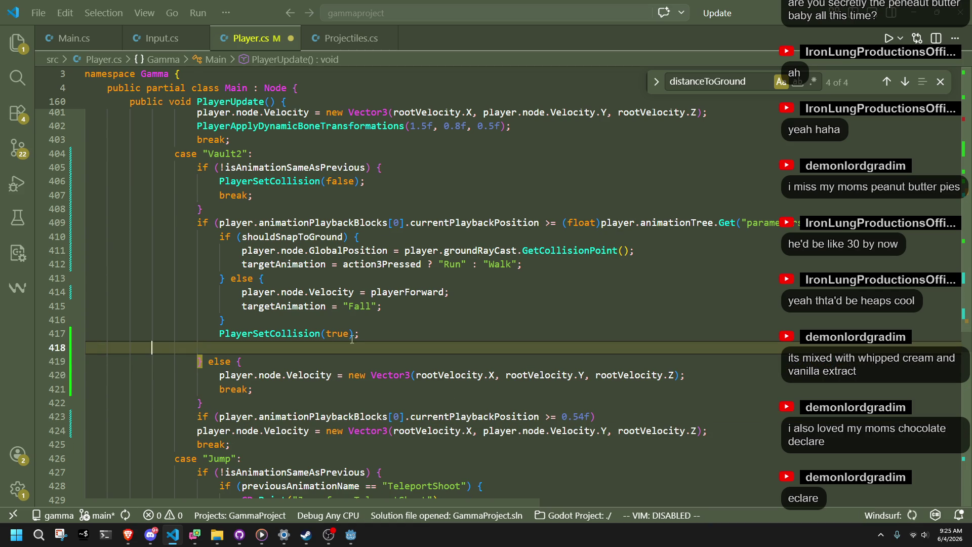
# Save Player.cs and switch to the browser window
pyautogui.click(381, 314)
pyautogui.hotkey('ctrl', 's')
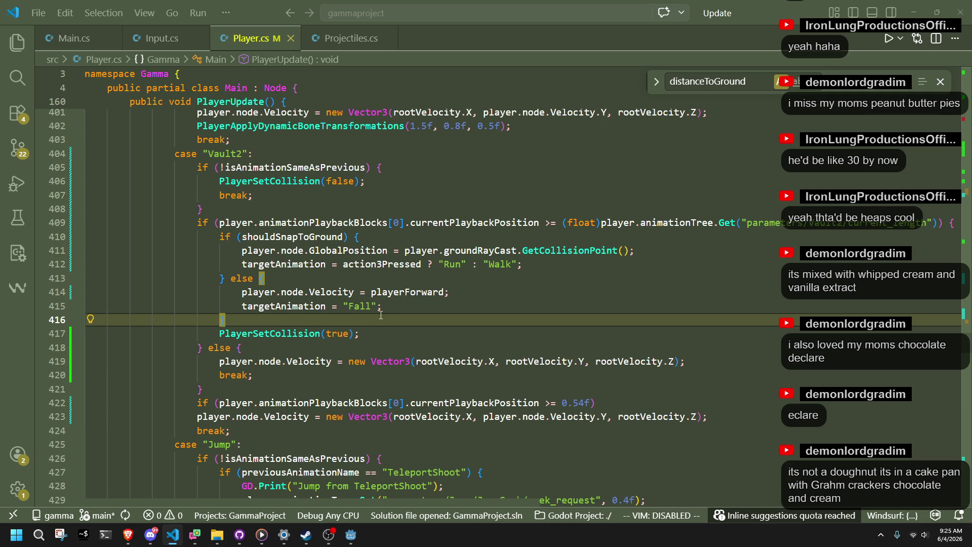
pyautogui.hotkey('alt', 'Tab')
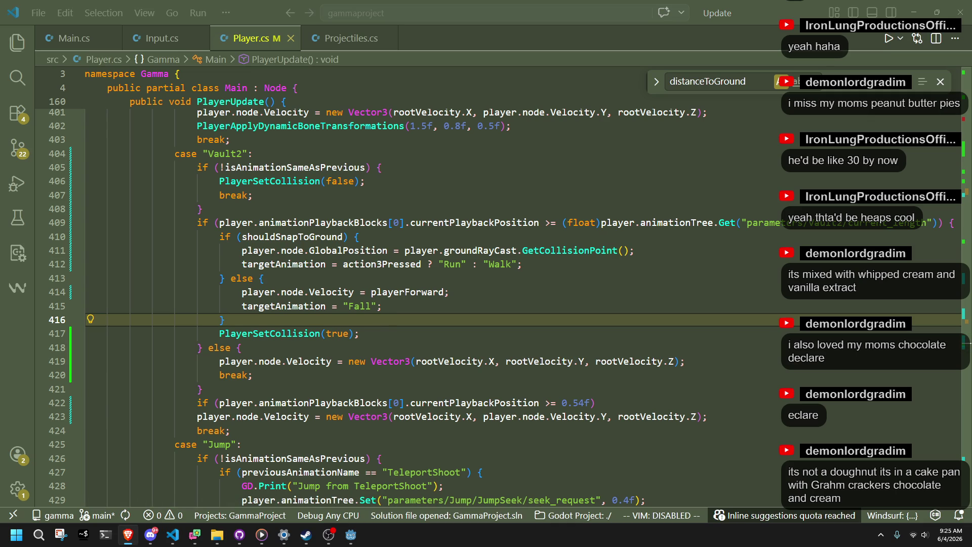
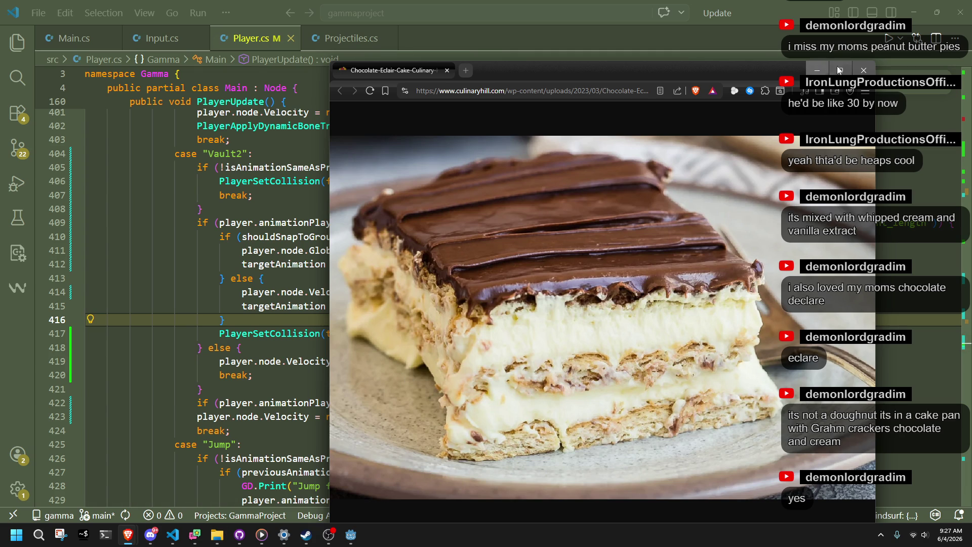
# Close the Brave window and step through the Vault2 else branch lines in Player.cs
pyautogui.click(863, 70)
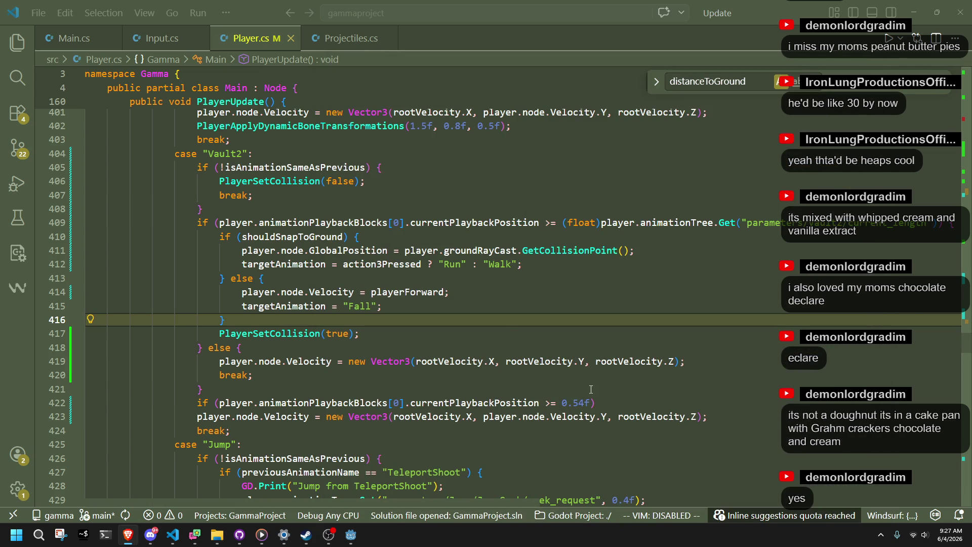
pyautogui.click(342, 283)
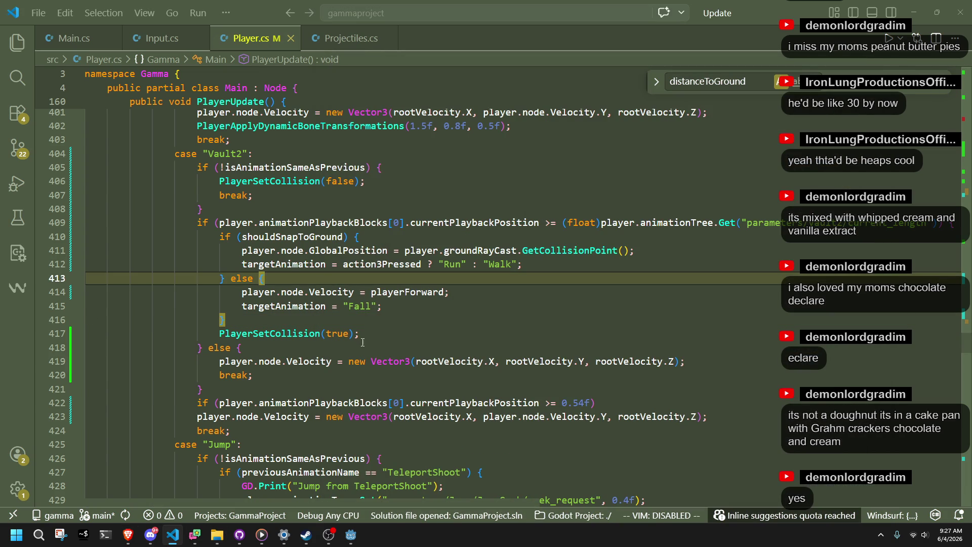
pyautogui.click(336, 347)
pyautogui.click(376, 375)
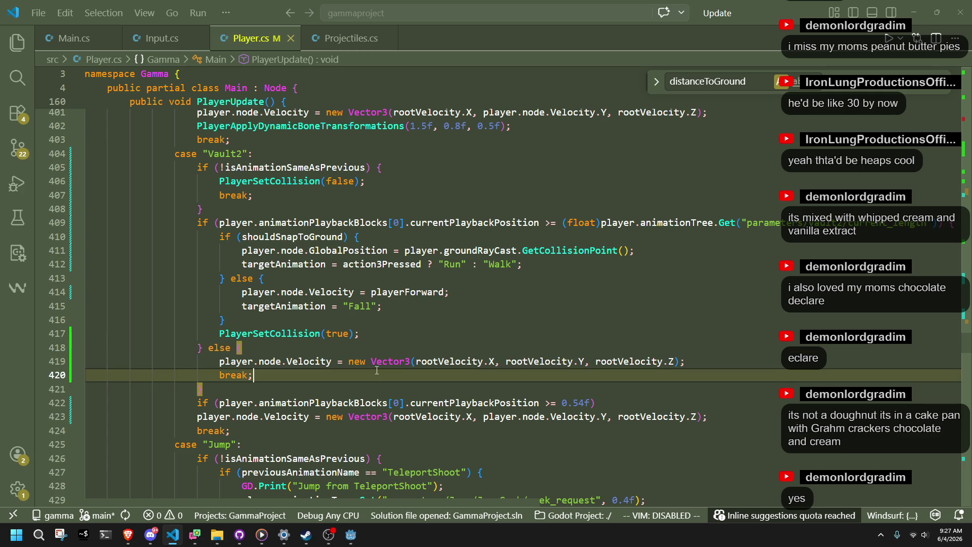
pyautogui.click(342, 395)
# Check the rootVelocity references, then select the else keyword and its brace
pyautogui.doubleClick(513, 362)
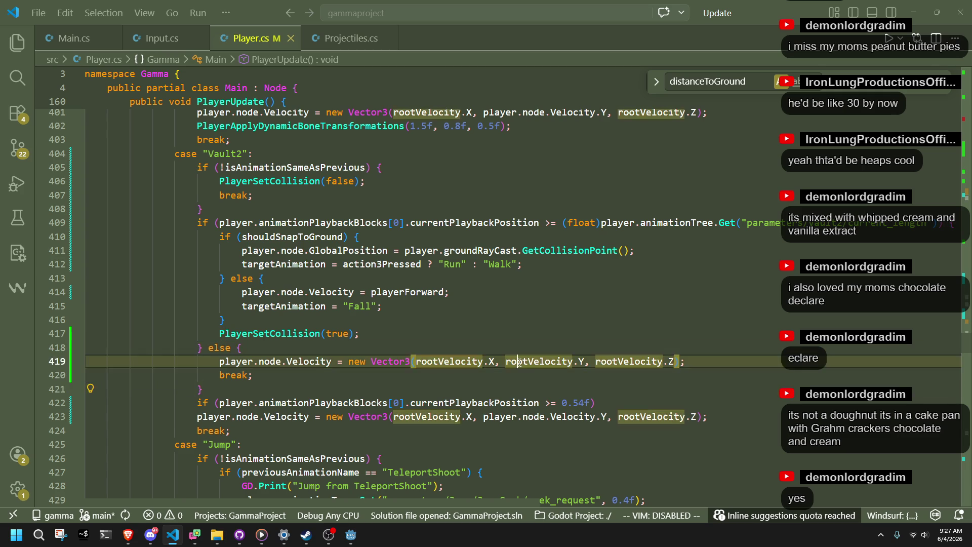
pyautogui.click(404, 385)
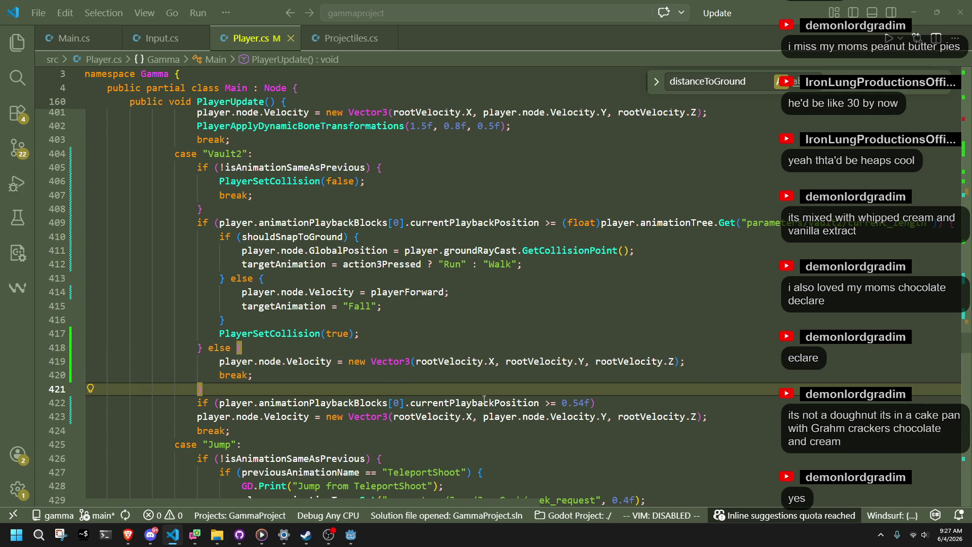
pyautogui.click(567, 416)
pyautogui.click(669, 444)
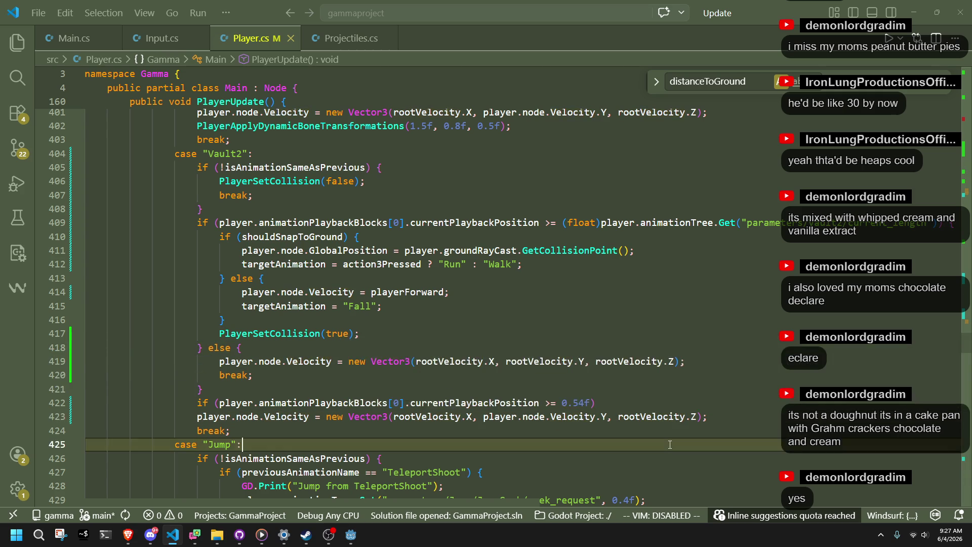
pyautogui.click(443, 380)
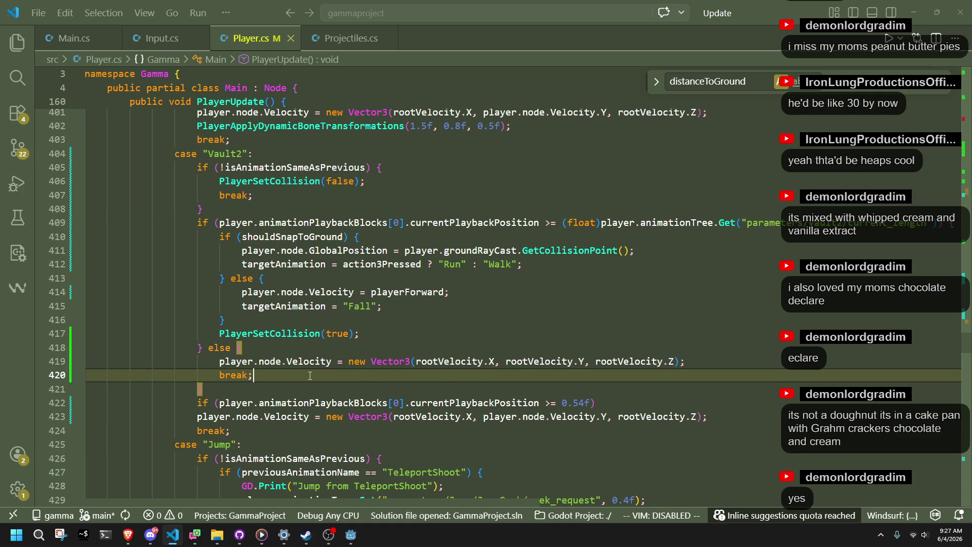
pyautogui.click(530, 362)
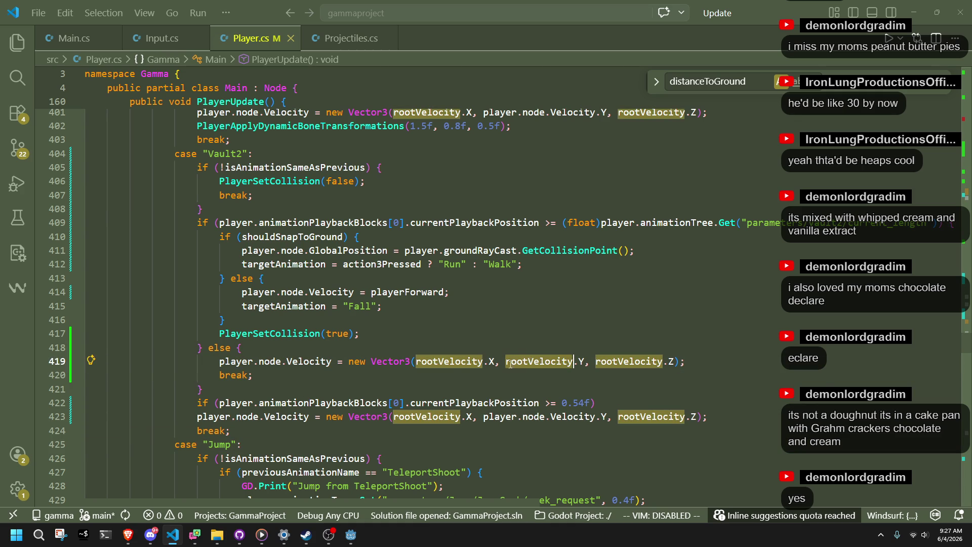
pyautogui.click(354, 375)
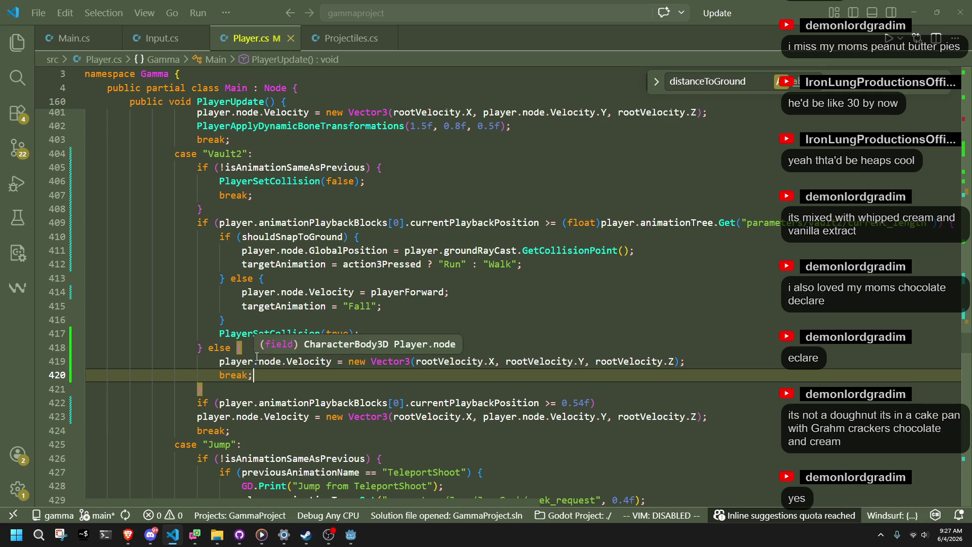
pyautogui.moveTo(245, 348); pyautogui.dragTo(207, 348)
# Replace the else with an if on animationPlaybackBlocks[0] playback position below 0.54, then save
pyautogui.press('BackSpace')
pyautogui.press('Return')
pyautogui.write('if')
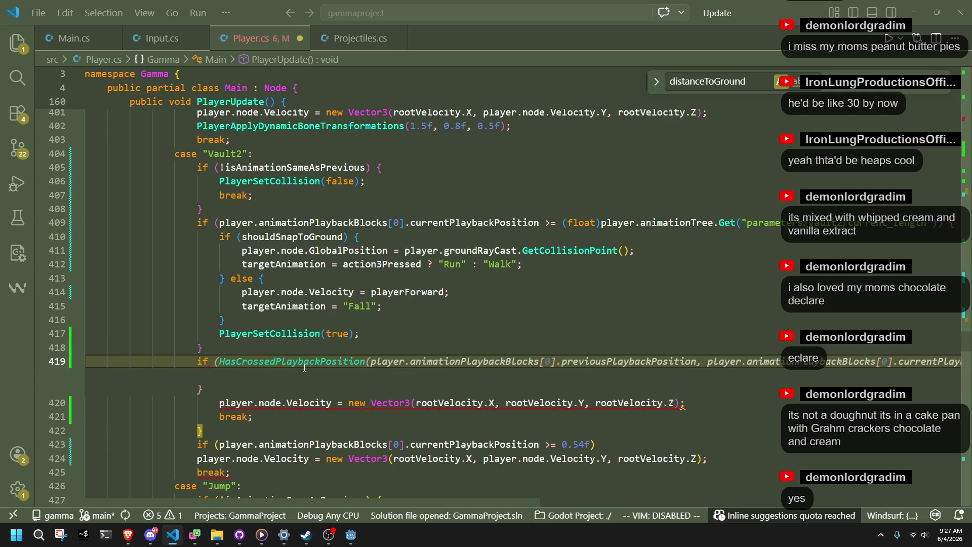
pyautogui.hotkey('ctrl', 'z')
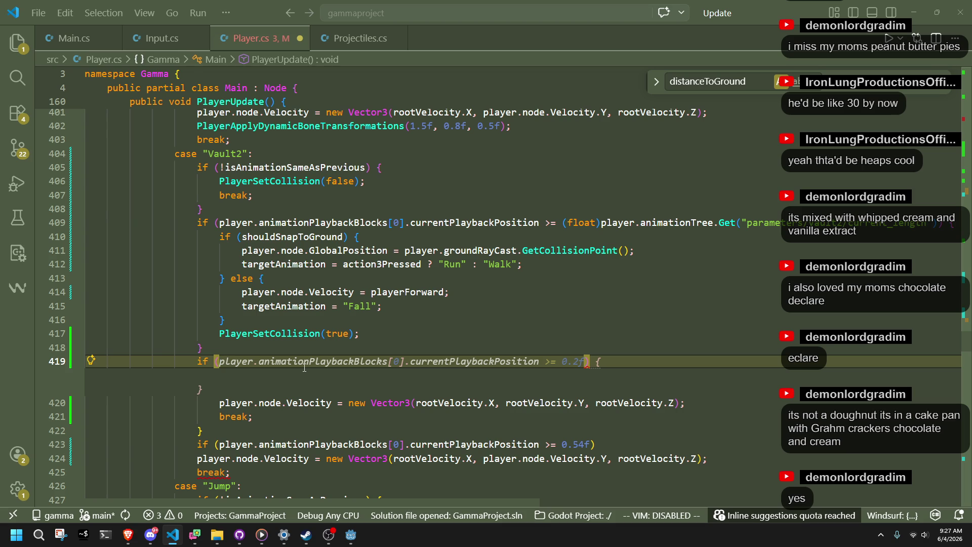
pyautogui.write('player.ani')
pyautogui.press('Tab')
pyautogui.press('Tab')
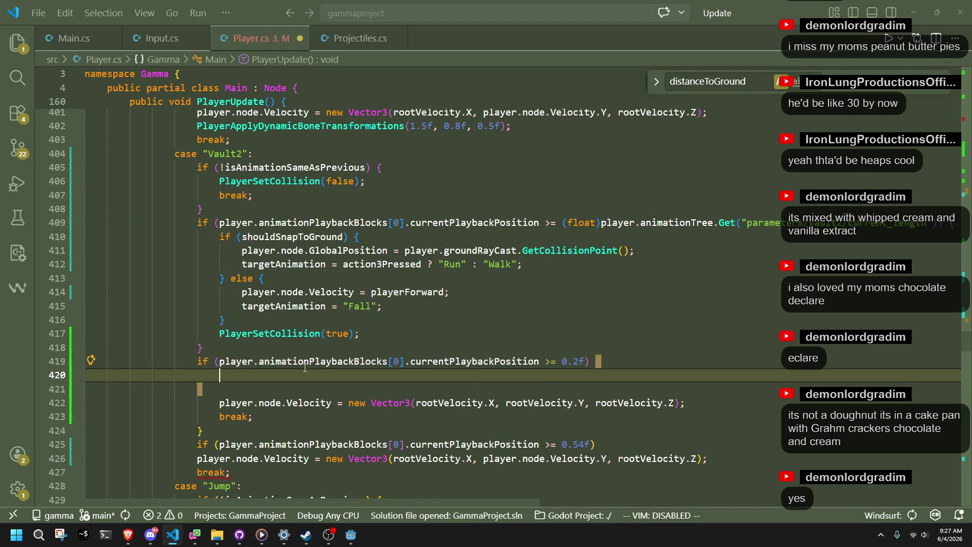
pyautogui.press('Up')
pyautogui.doubleClick(552, 361)
pyautogui.write('<=')
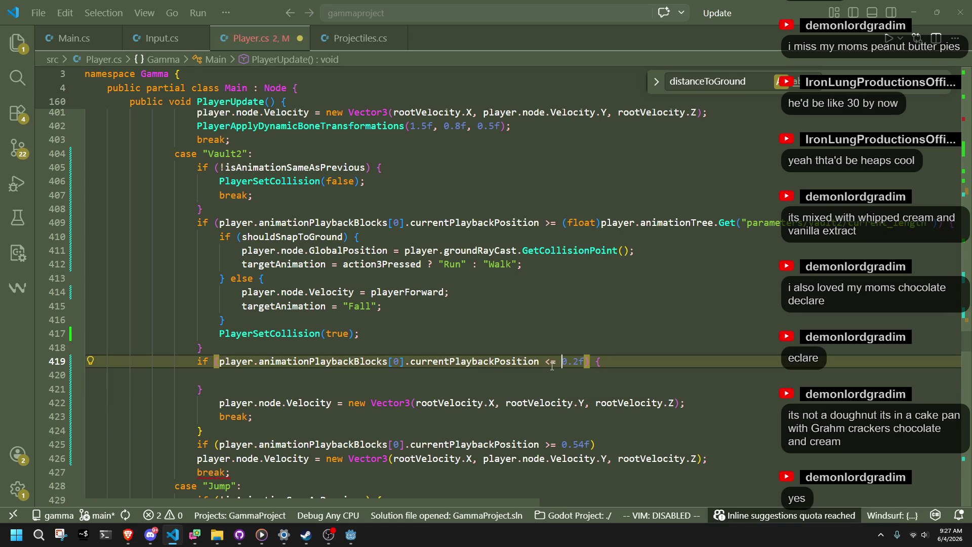
pyautogui.press('BackSpace')
pyautogui.press('Delete')
pyautogui.press('Delete')
pyautogui.write('0.54')
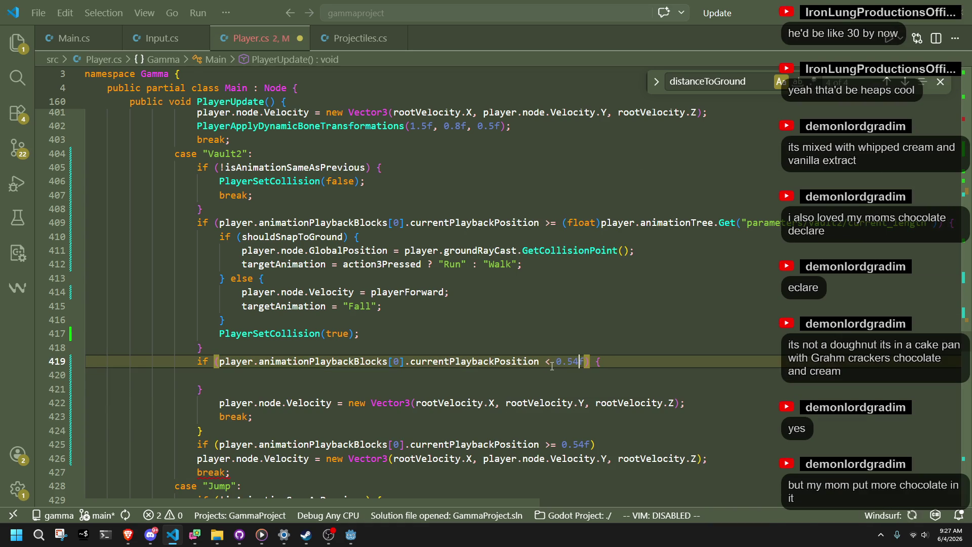
pyautogui.click(564, 370)
pyautogui.hotkey('ctrl', 's')
# Move the velocity and break lines into the new if block and clear leftover lines
pyautogui.click(528, 384)
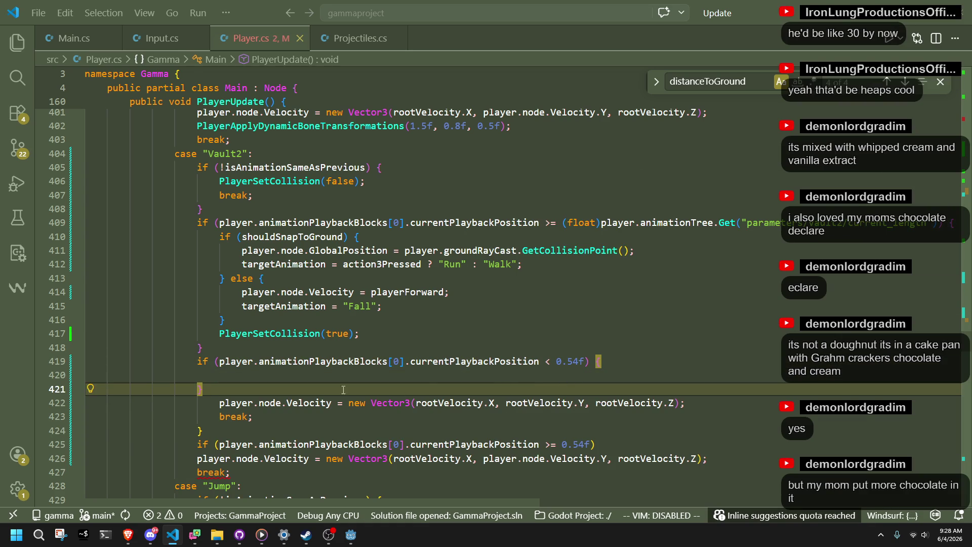
pyautogui.click(313, 412)
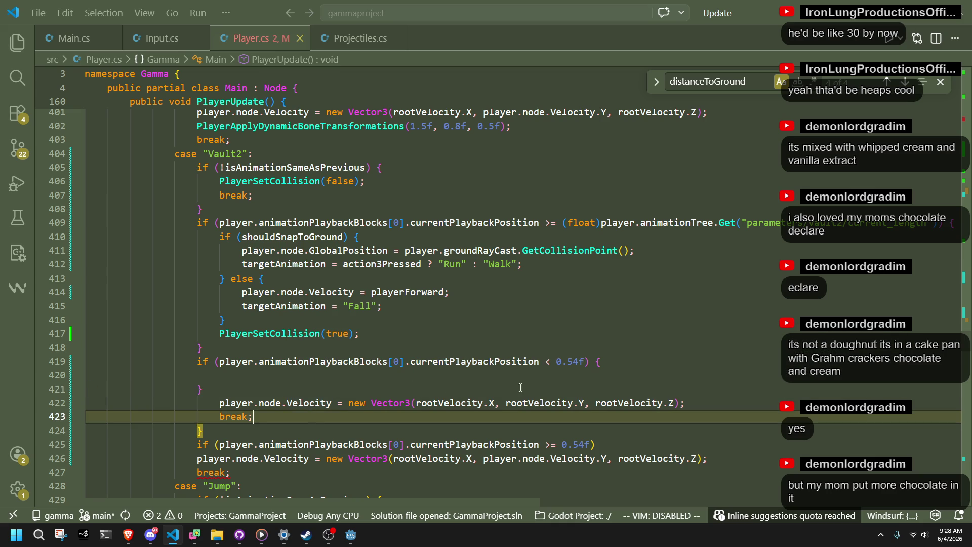
pyautogui.hotkey('shift', 'Up')
pyautogui.hotkey('alt', 'Up')
pyautogui.hotkey('alt', 'Up')
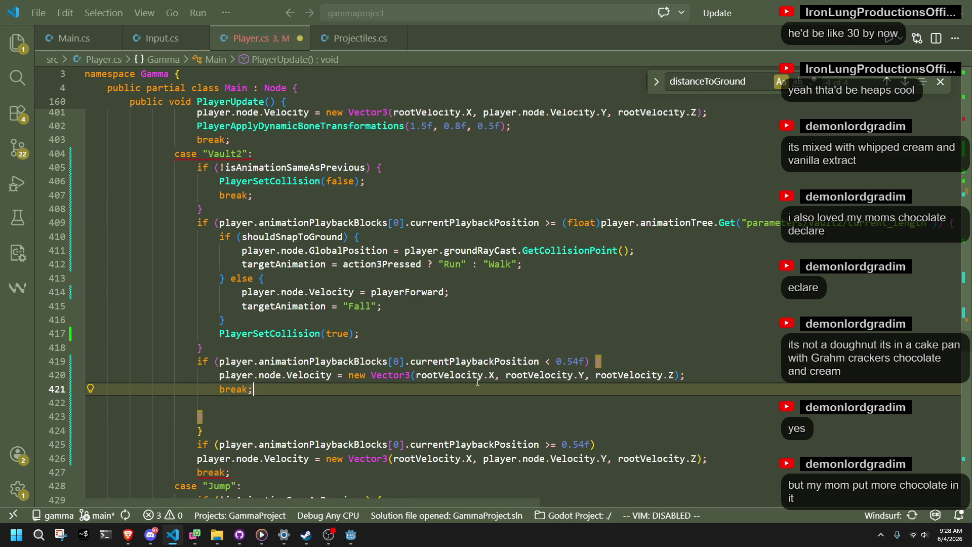
pyautogui.click(249, 408)
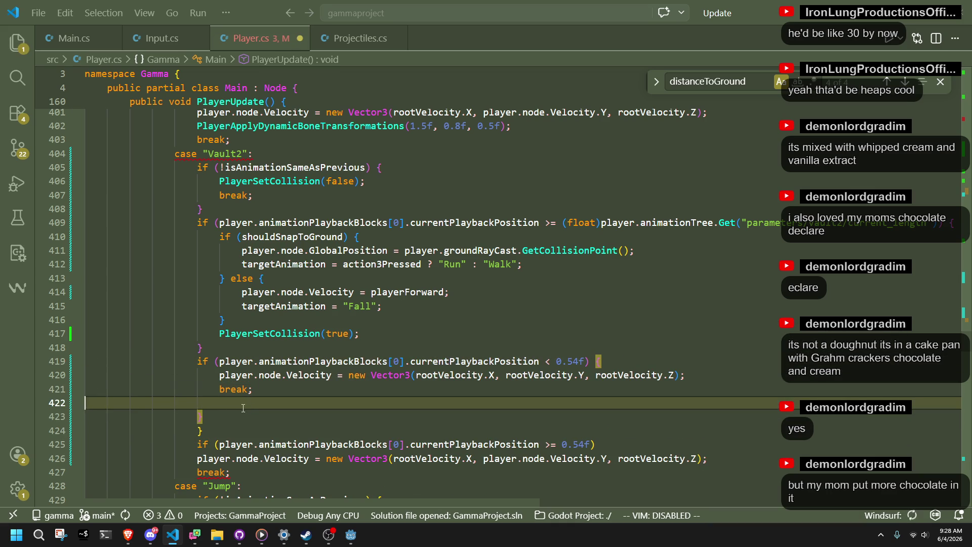
pyautogui.press('BackSpace')
pyautogui.click(224, 401)
pyautogui.press('BackSpace')
pyautogui.press('BackSpace')
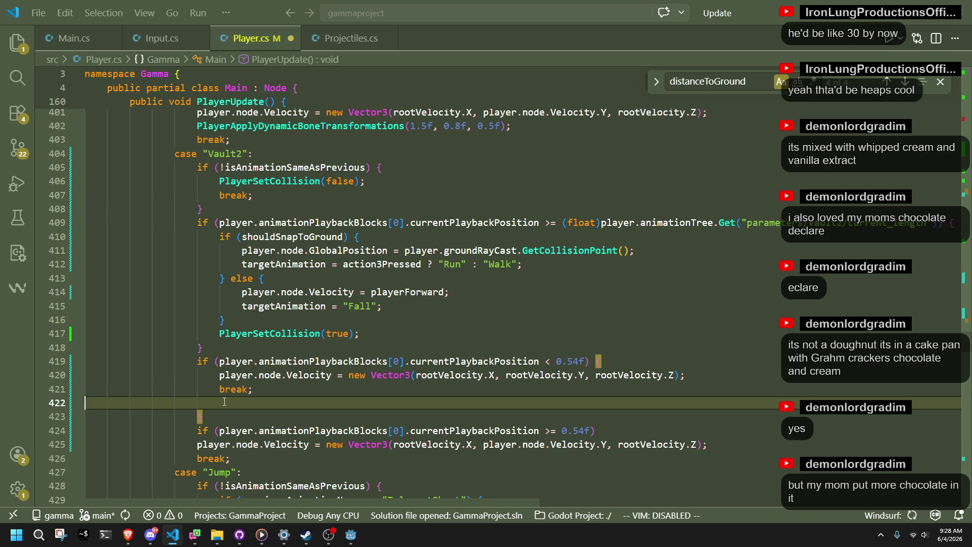
pyautogui.press('BackSpace')
pyautogui.click(616, 416)
pyautogui.hotkey('shift', 'Home')
# Replace the old >= 0.54f if line with player.node.Velocity += GRAVITY_VECTOR;
pyautogui.press('BackSpace')
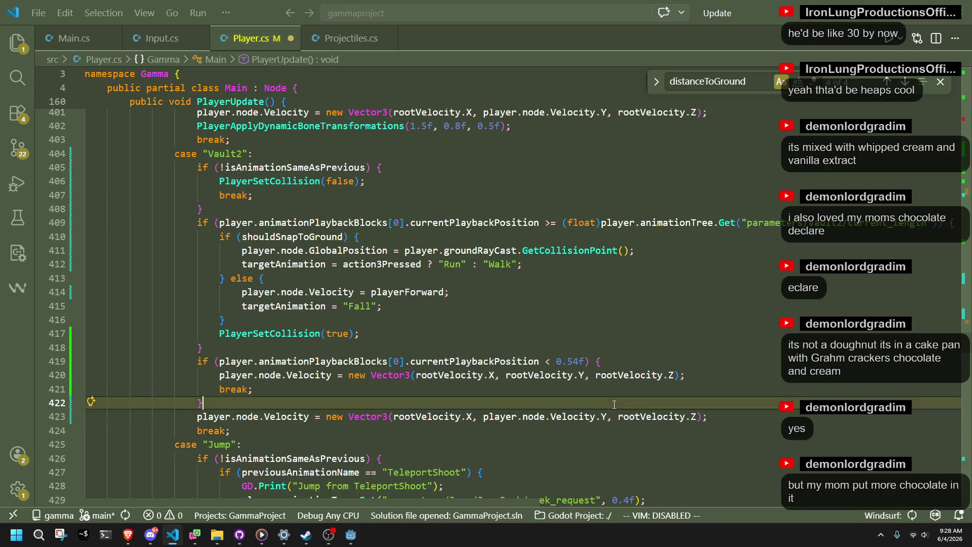
pyautogui.write('pl')
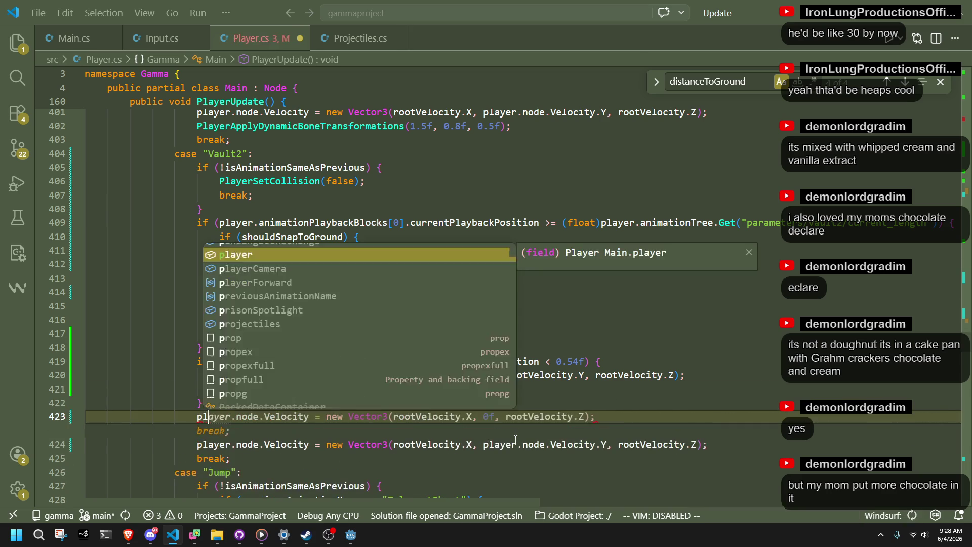
pyautogui.write('ayer.node.veloc')
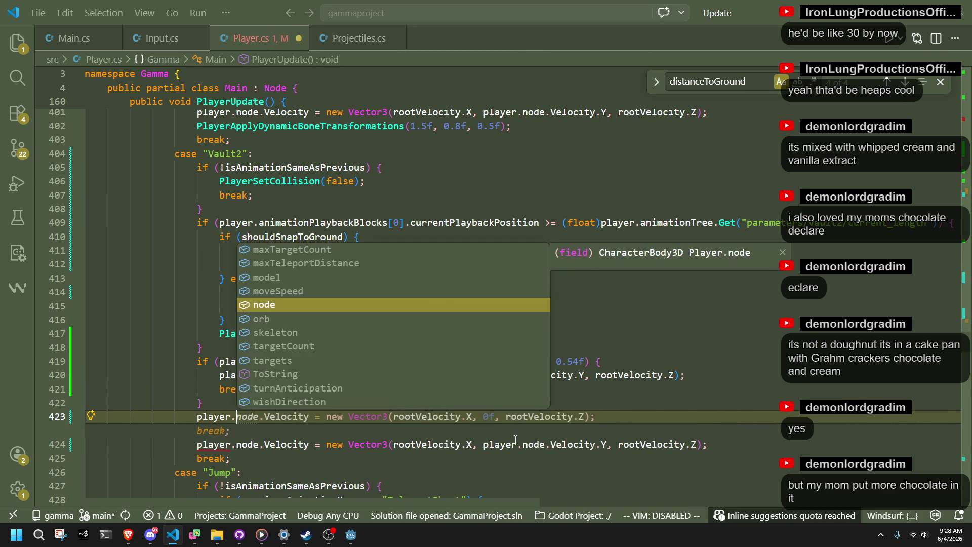
pyautogui.press('Tab')
pyautogui.write('+= gravity')
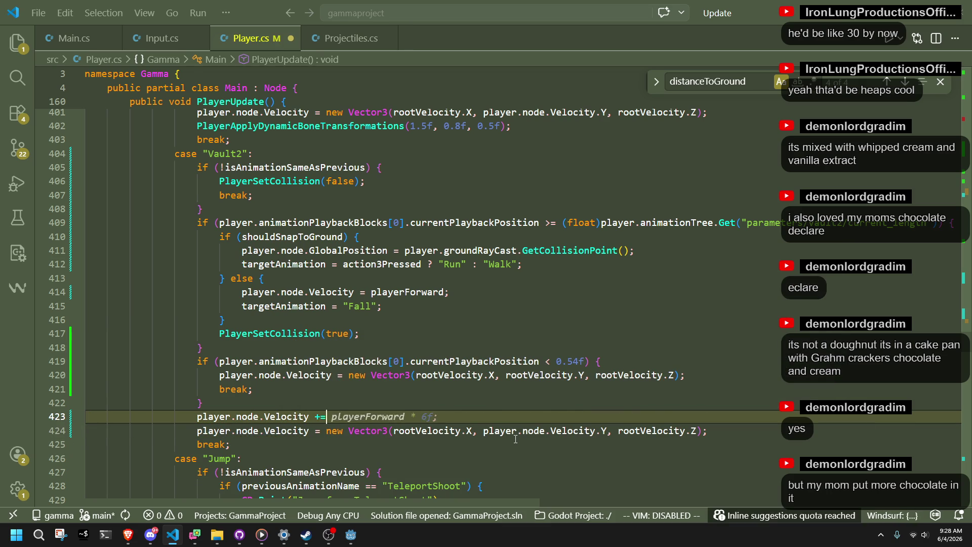
pyautogui.press('Down')
pyautogui.press('Tab')
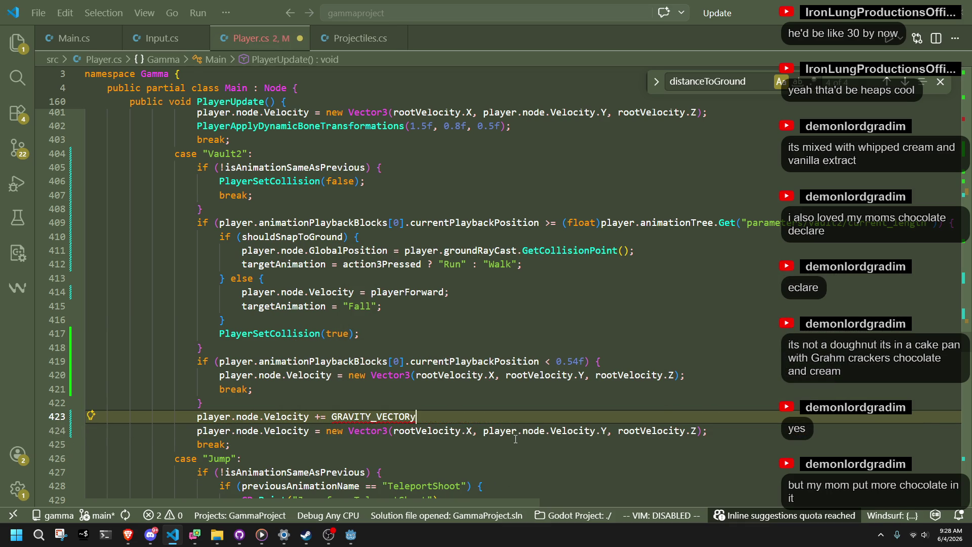
pyautogui.click(503, 446)
pyautogui.click(424, 416)
pyautogui.write(';')
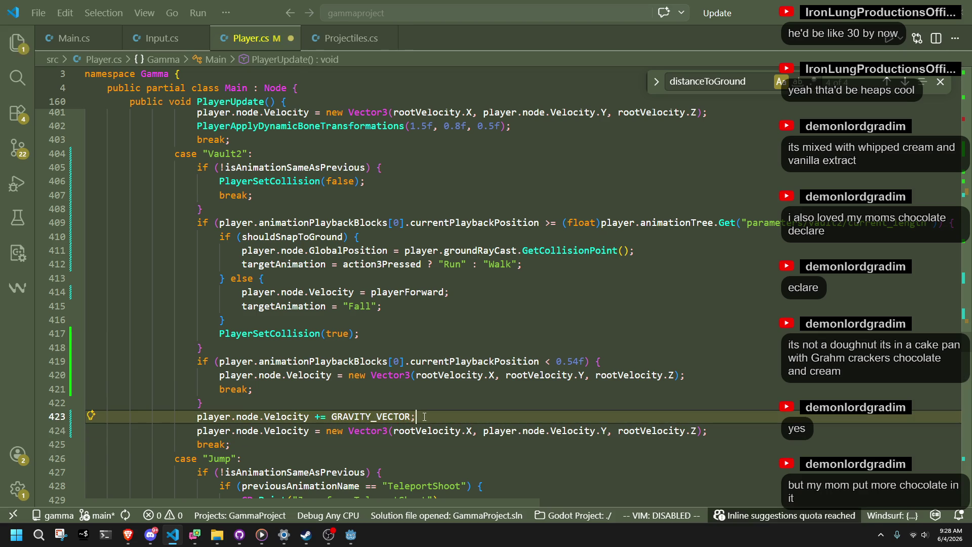
pyautogui.scroll(8, 410, 416)
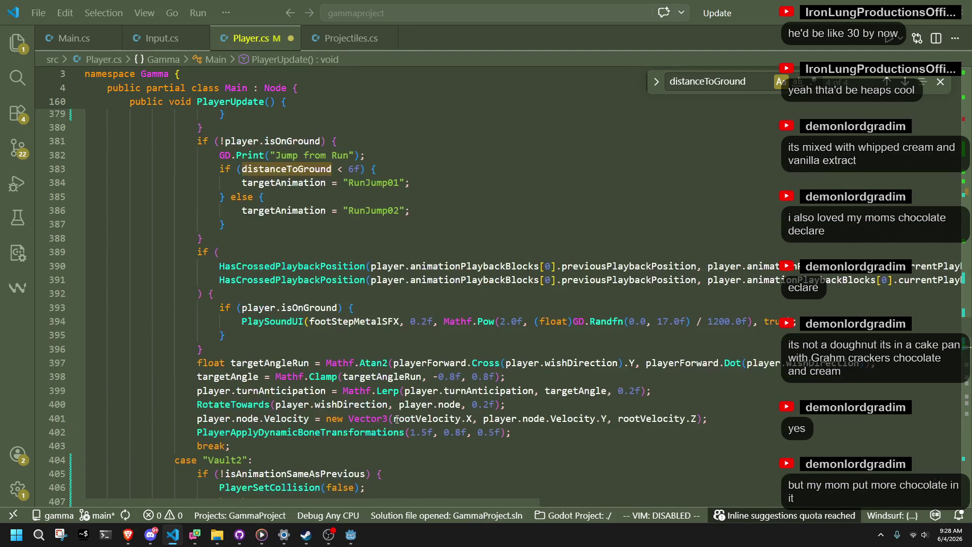
pyautogui.scroll(4, 397, 418)
pyautogui.scroll(-11, 400, 419)
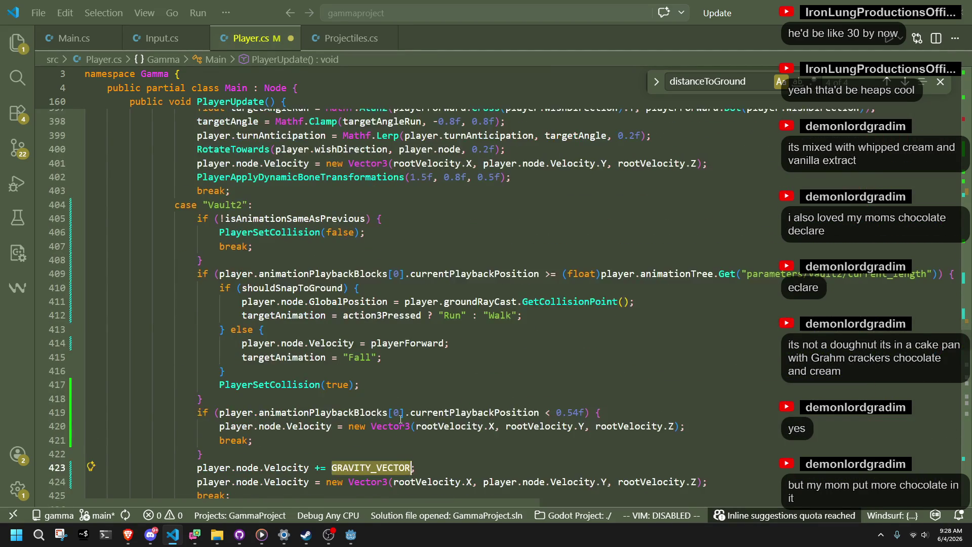
# Multiply GRAVITY_VECTOR by globalPhysicsDeltaFloat on the gravity line
pyautogui.press('Right')
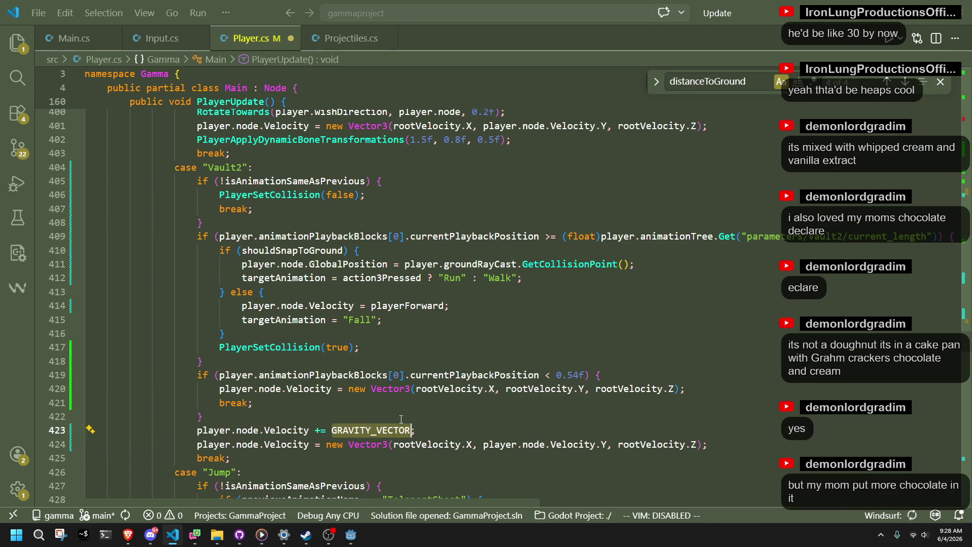
pyautogui.press('Left')
pyautogui.write('* phys')
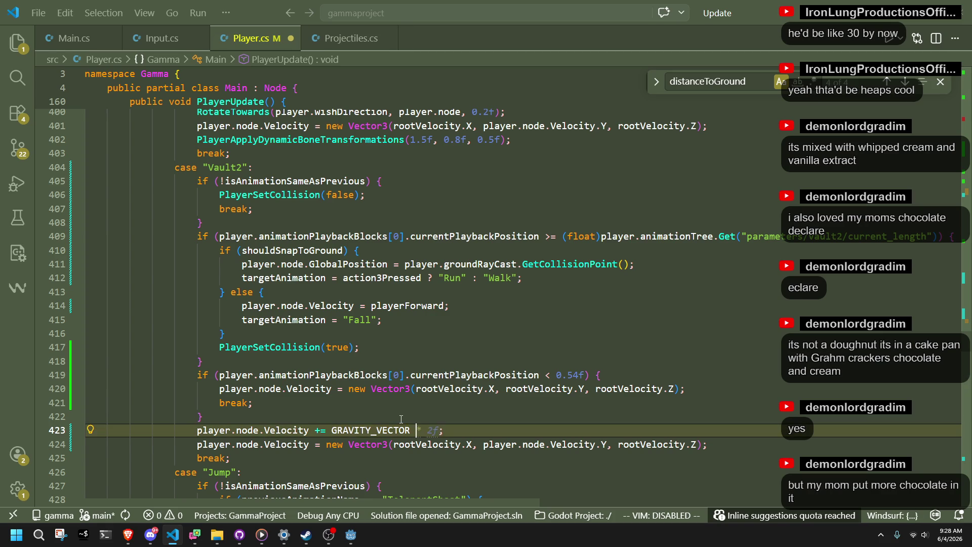
pyautogui.write('icsprocess')
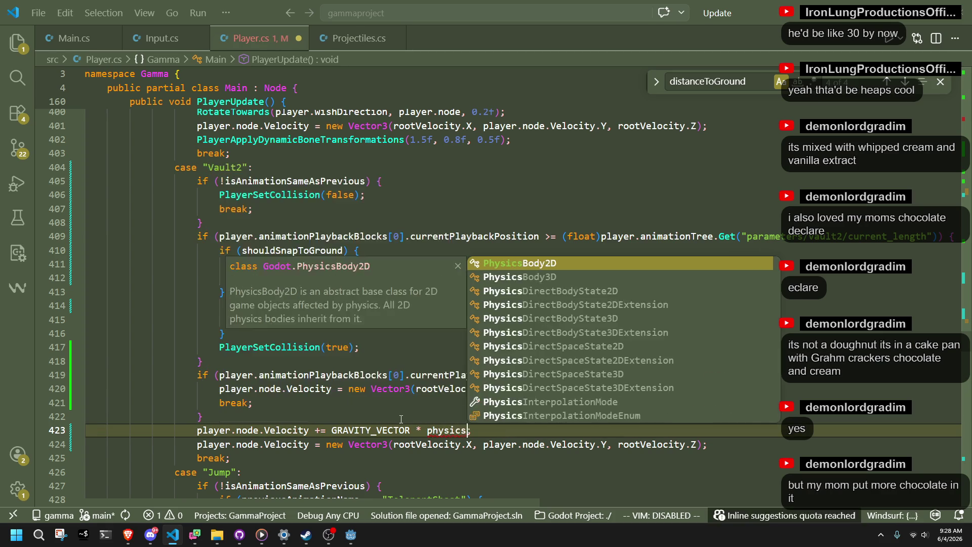
pyautogui.write('de')
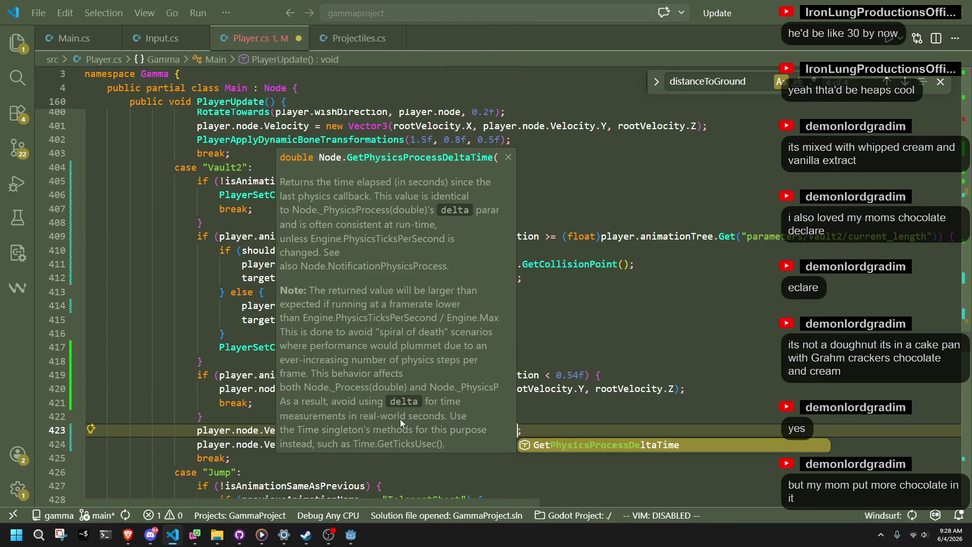
pyautogui.press('BackSpace')
pyautogui.press('BackSpace')
pyautogui.press('BackSpace')
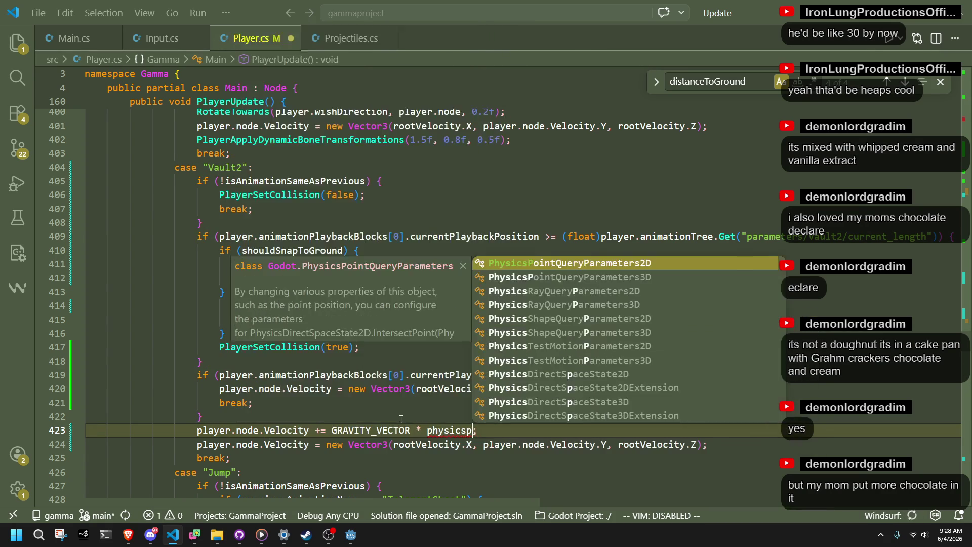
pyautogui.press('BackSpace')
pyautogui.press('BackSpace')
pyautogui.press('BackSpace')
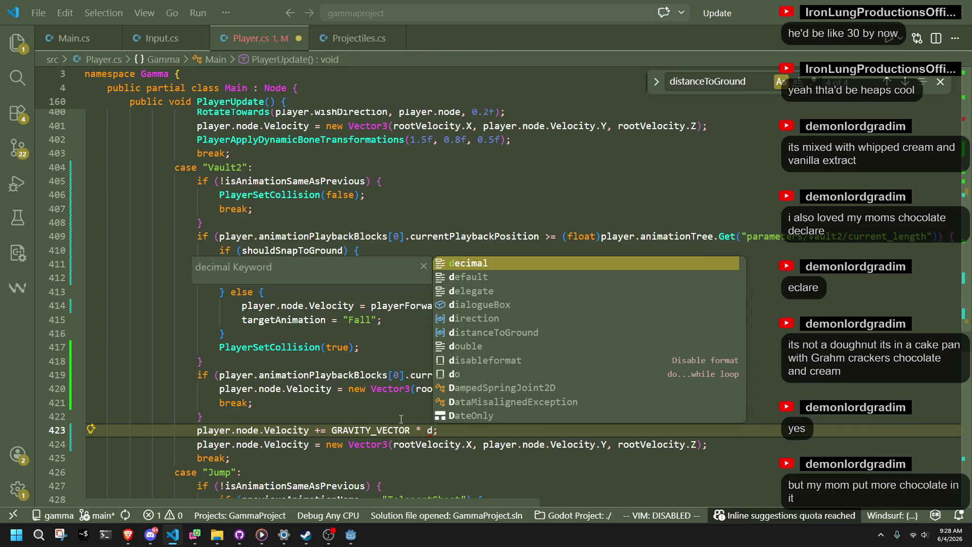
pyautogui.write('globalphysics')
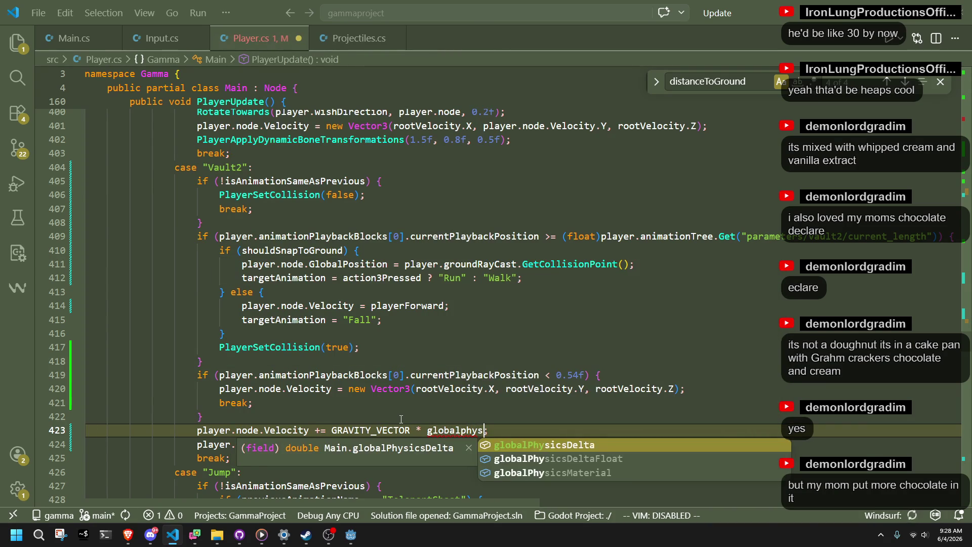
pyautogui.write('deltaf')
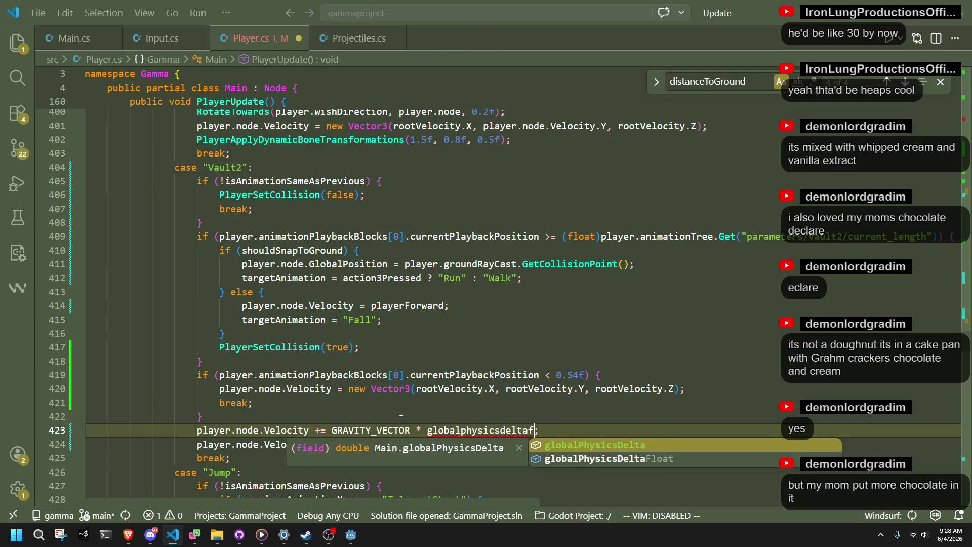
pyautogui.press('Tab')
pyautogui.press('Up')
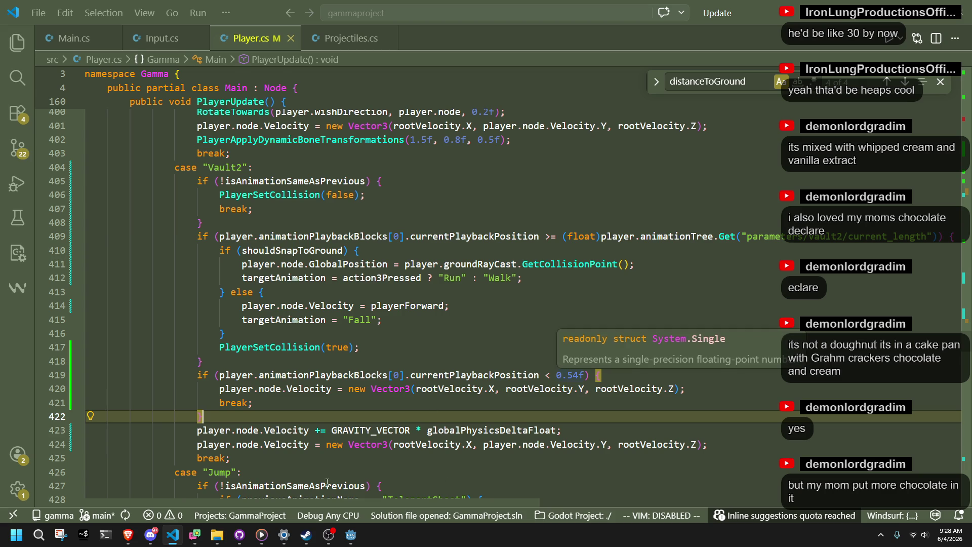
# Remove the trailing space at the end of line 420
pyautogui.click(295, 468)
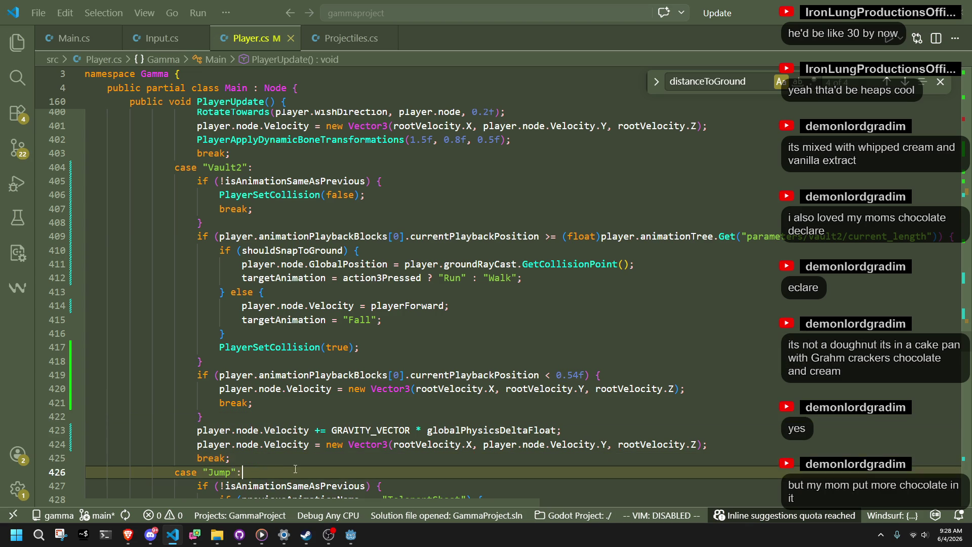
pyautogui.click(273, 426)
pyautogui.click(271, 416)
pyautogui.click(269, 405)
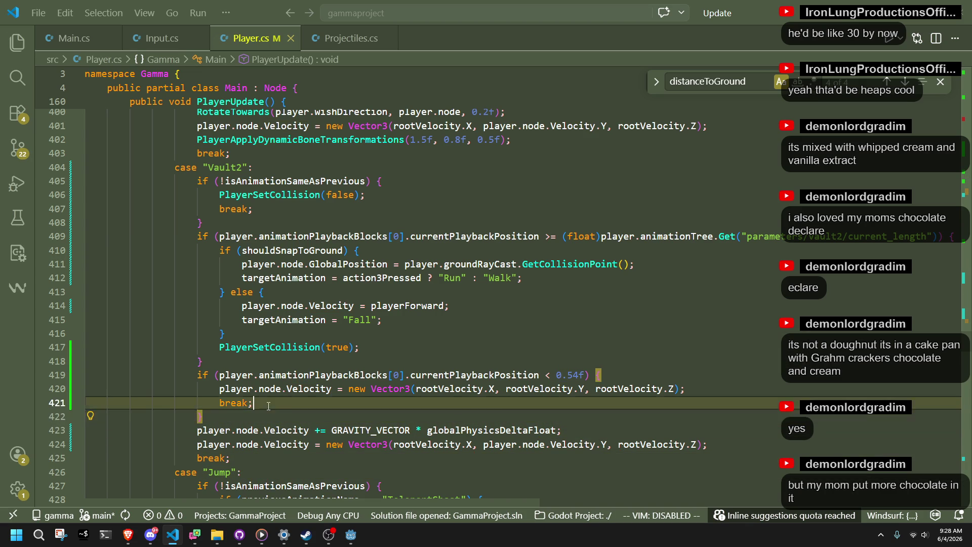
pyautogui.click(711, 383)
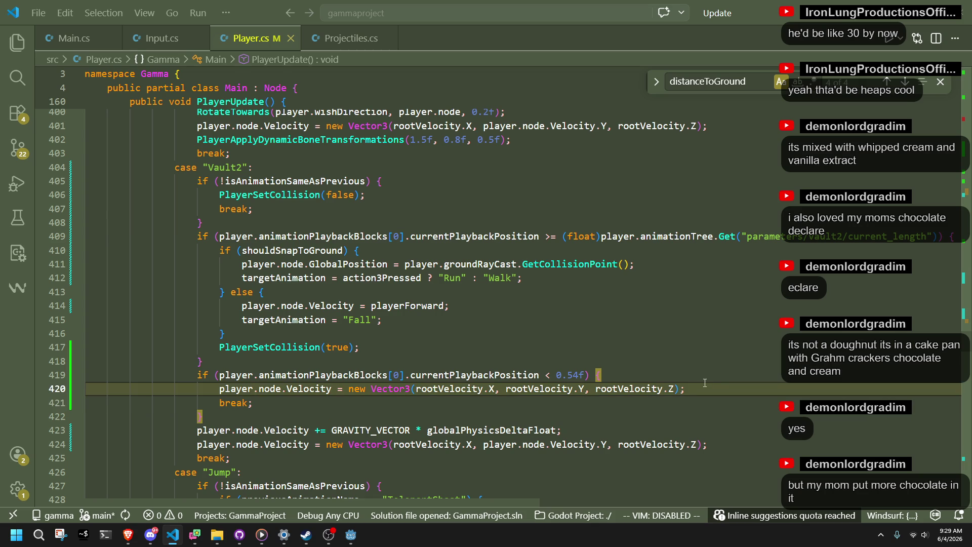
pyautogui.press('BackSpace')
# Switch to Godot and run the project to test the Vault2 changes
pyautogui.click(658, 361)
pyautogui.click(609, 335)
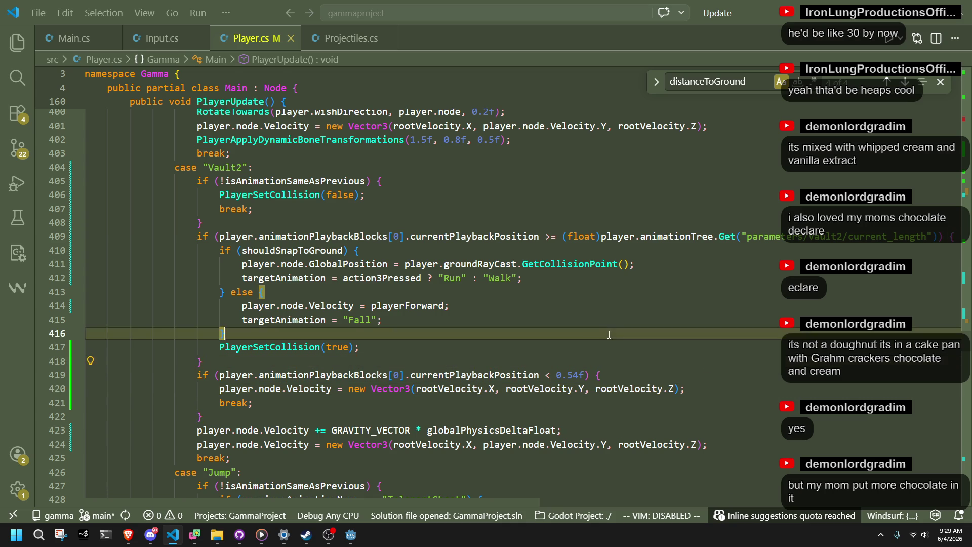
pyautogui.click(496, 411)
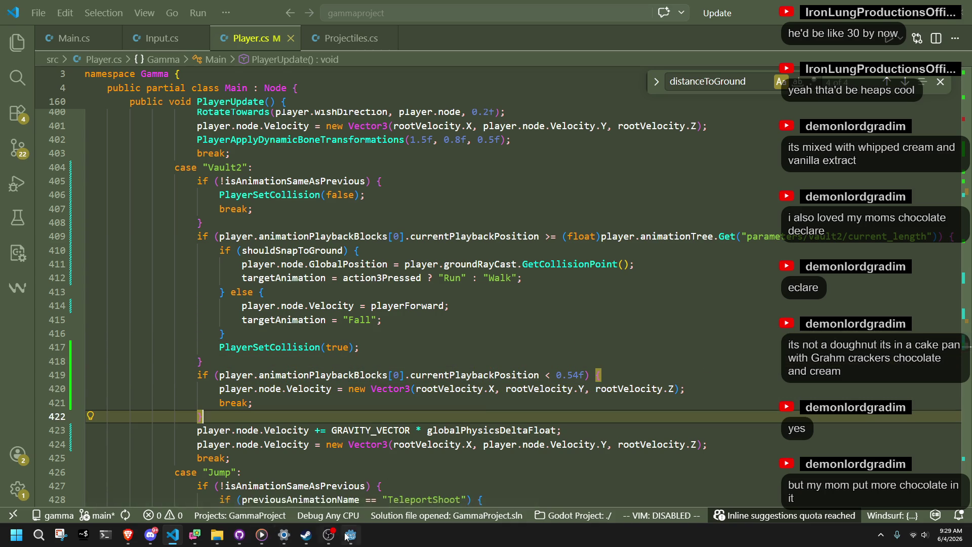
pyautogui.click(352, 534)
pyautogui.click(878, 21)
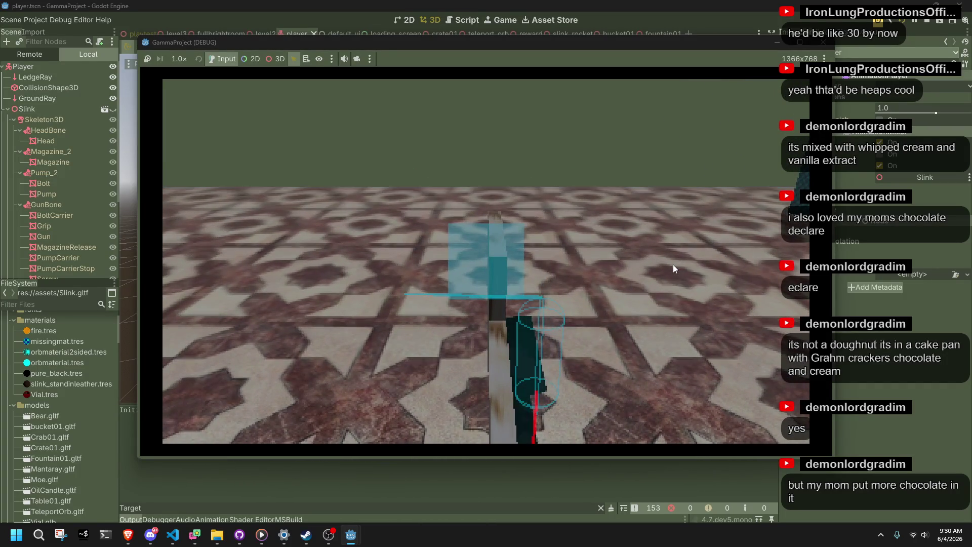
# Stop the running game with F8 and return to Player.cs in VS Code
pyautogui.press('F8')
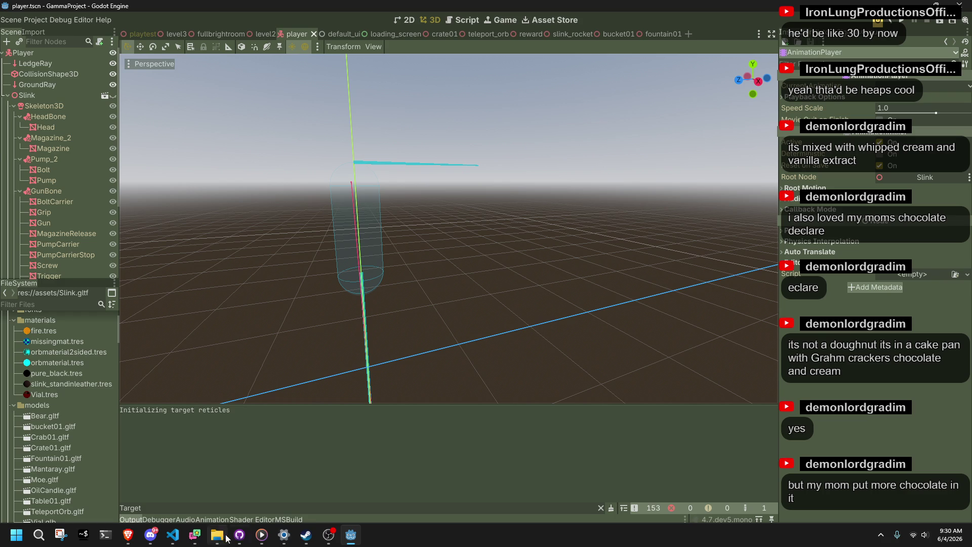
pyautogui.click(170, 539)
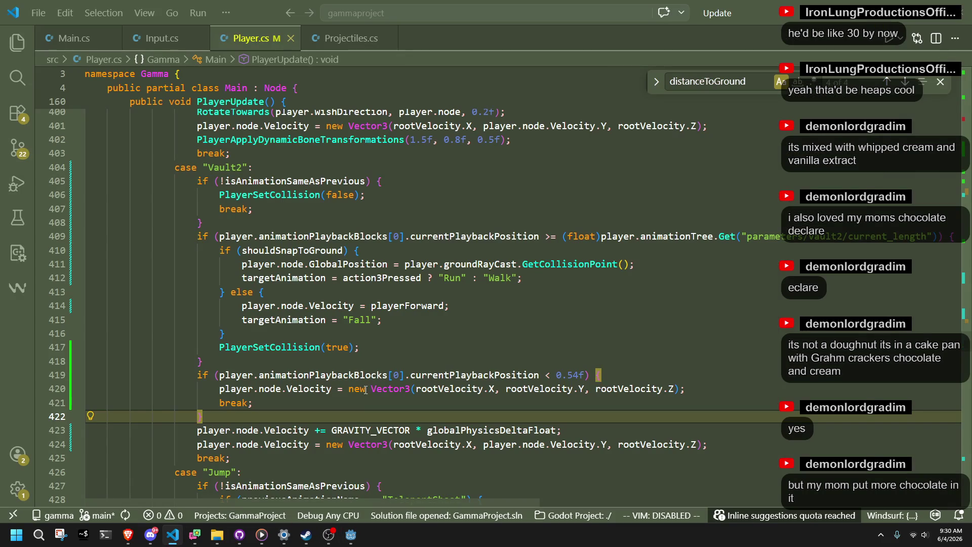
# Change the line 410 snap condition to distanceToGround < 1 and rerun the game in Godot
pyautogui.doubleClick(294, 250)
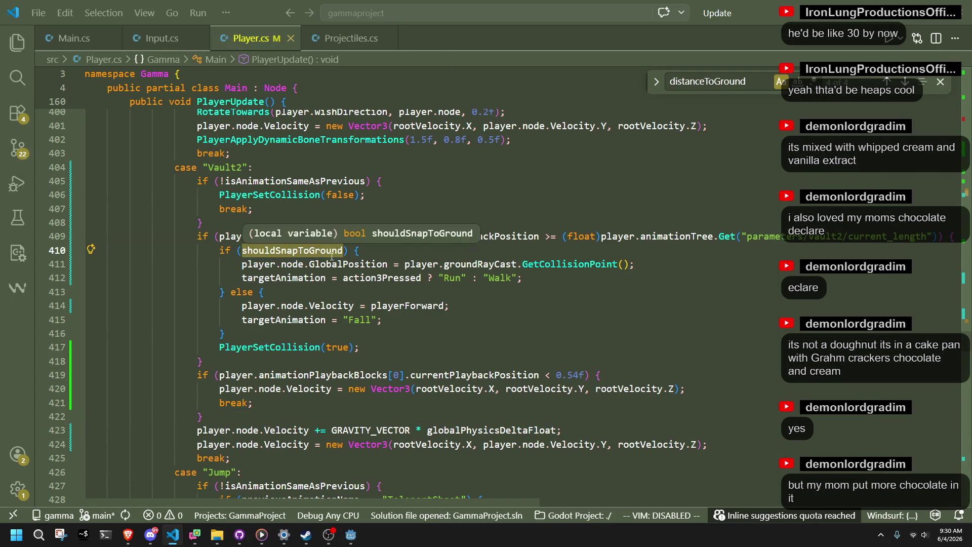
pyautogui.write('distance')
pyautogui.press('Tab')
pyautogui.write('< 1')
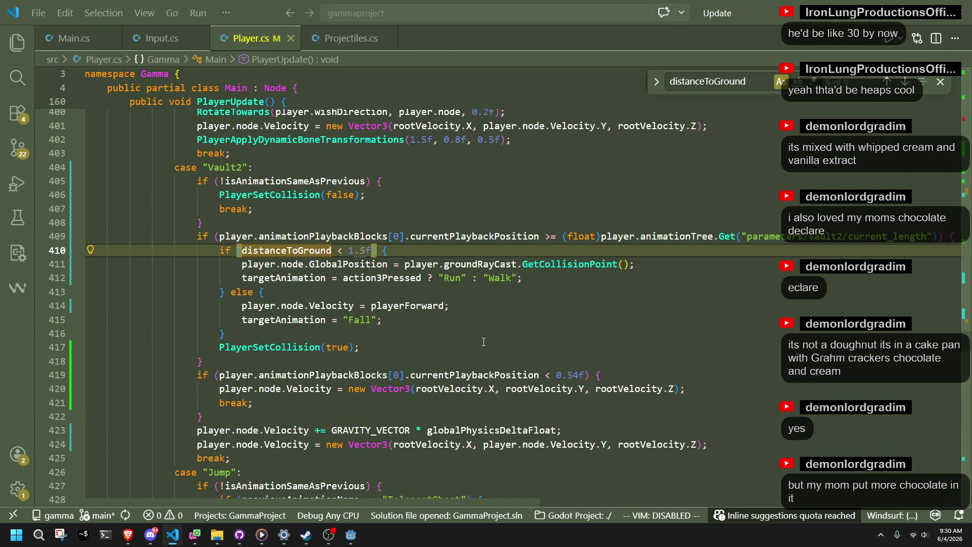
pyautogui.hotkey('alt', 'Tab')
pyautogui.click(902, 23)
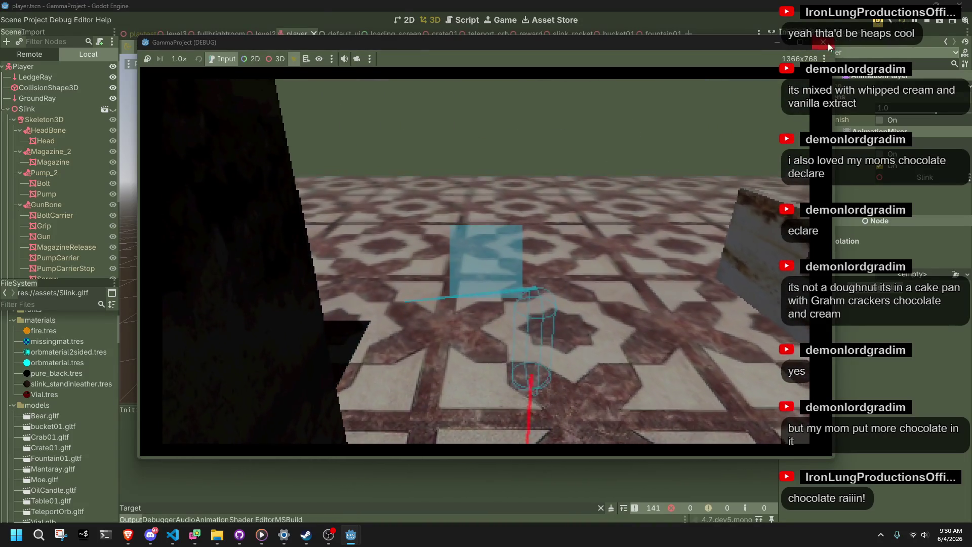
# Stop the game and make the Slink character model visible
pyautogui.click(927, 21)
pyautogui.scroll(-1, 58, 116)
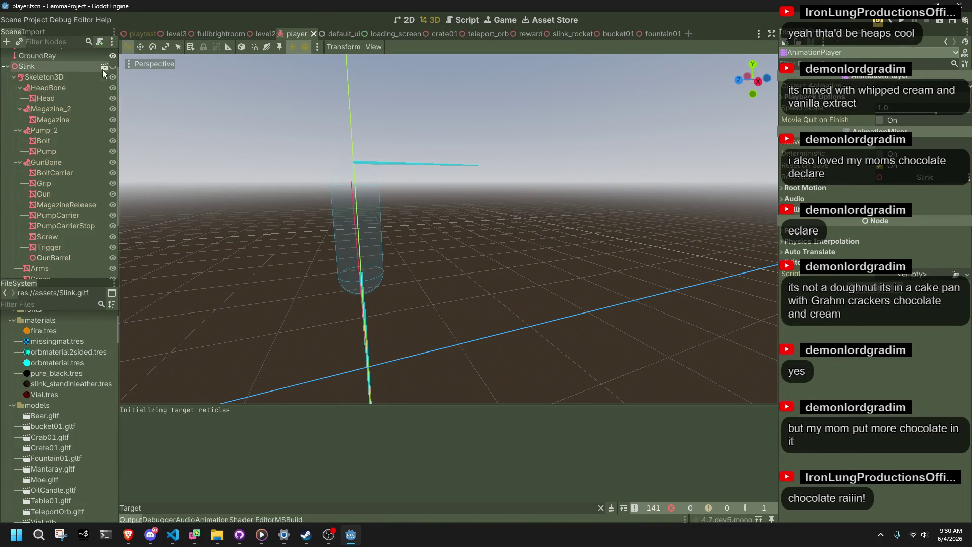
pyautogui.click(115, 69)
pyautogui.scroll(-3, 58, 165)
# Select the AnimationPlayer and scrub AnimationVault2 to about 0.53 seconds
pyautogui.click(40, 243)
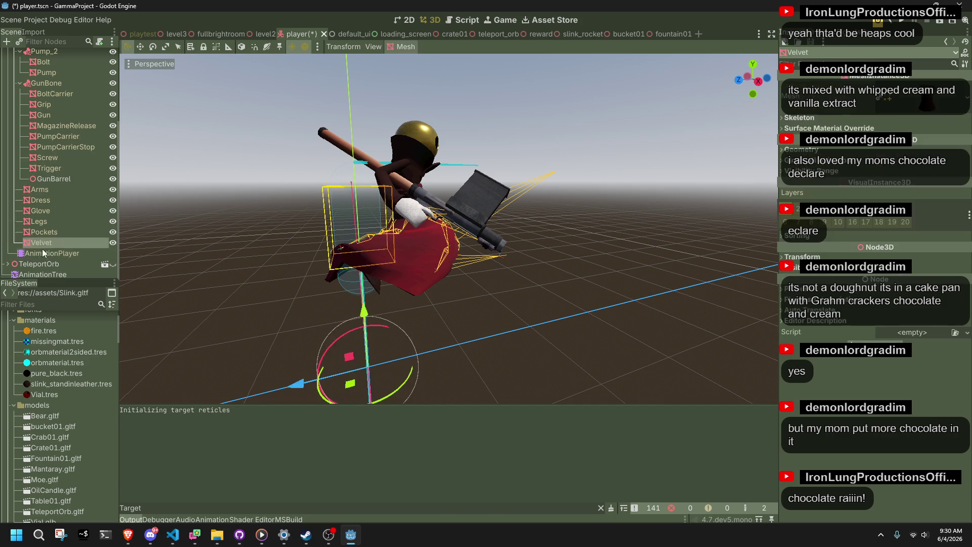
pyautogui.click(50, 253)
pyautogui.moveTo(211, 422)
pyautogui.mouseDown()
pyautogui.moveTo(235, 434)
pyautogui.moveTo(207, 437)
pyautogui.moveTo(245, 448)
pyautogui.moveTo(204, 453)
pyautogui.moveTo(232, 460)
pyautogui.mouseUp()
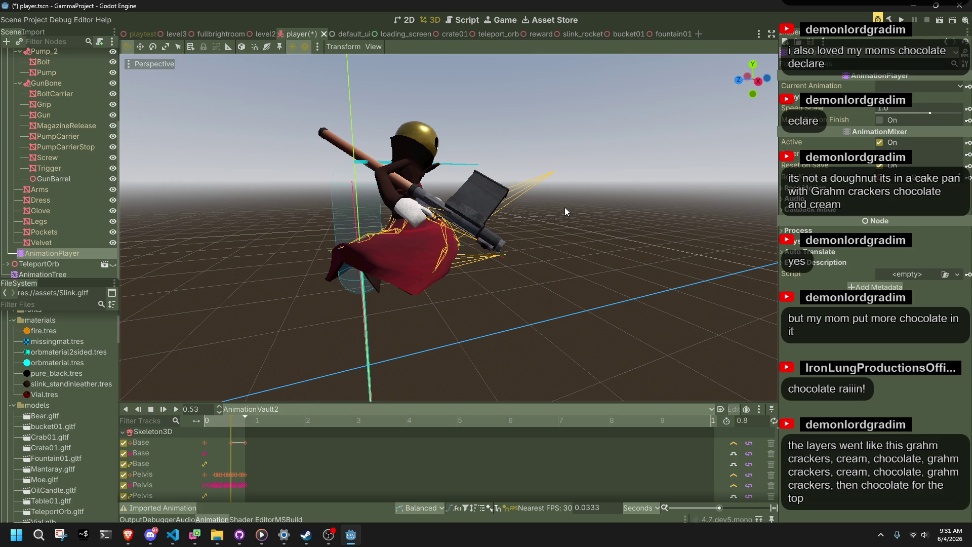
# Orbit and zoom around Slink's 0.53 s Vault2 pose, then return to Player.cs
pyautogui.scroll(3, 517, 266)
pyautogui.moveTo(518, 266)
pyautogui.mouseDown()
pyautogui.moveTo(448, 281)
pyautogui.moveTo(335, 272)
pyautogui.moveTo(259, 261)
pyautogui.moveTo(206, 235)
pyautogui.mouseUp()
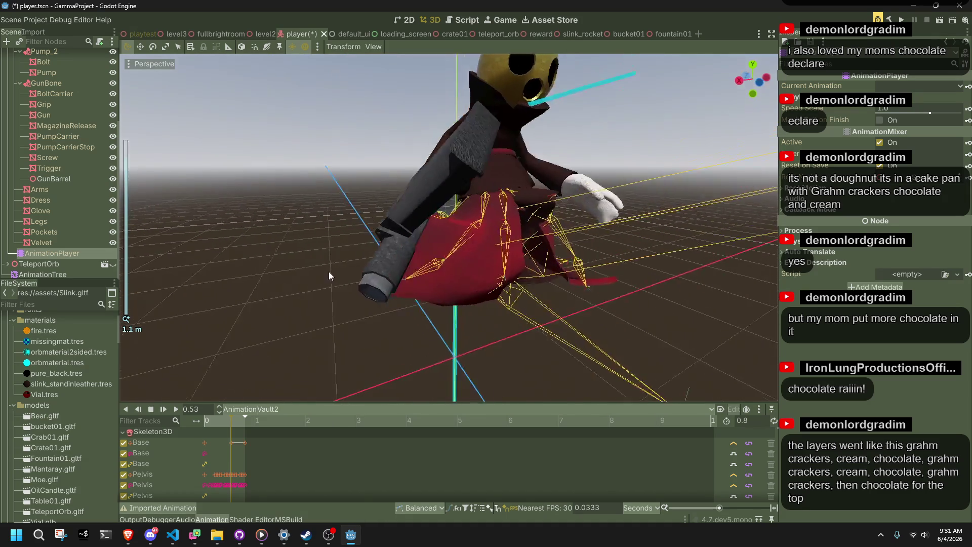
pyautogui.scroll(-2, 206, 236)
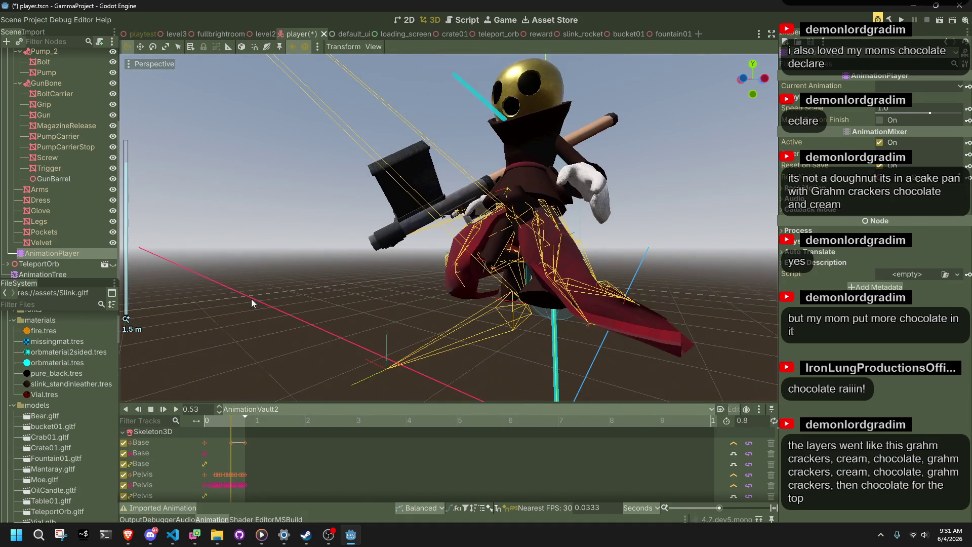
pyautogui.moveTo(250, 298); pyautogui.dragTo(251, 320)
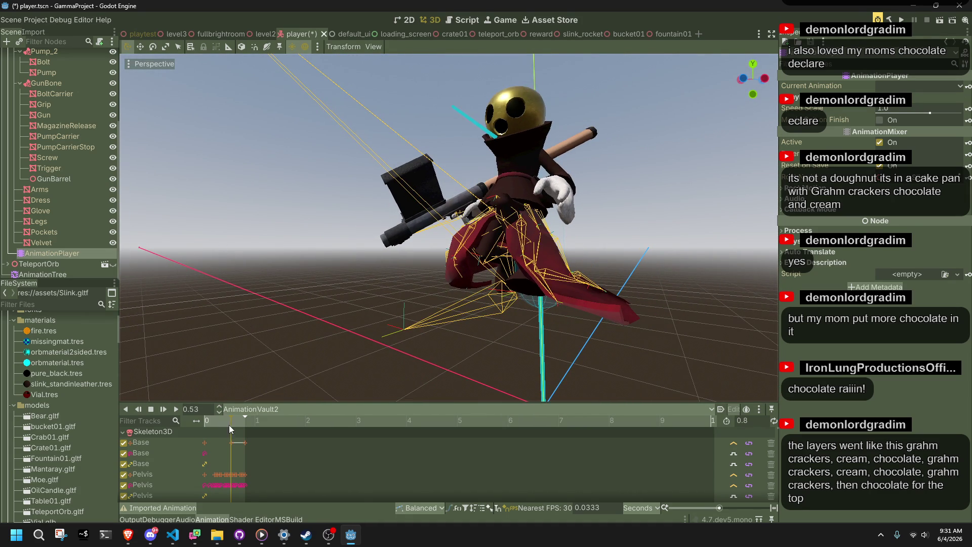
pyautogui.click(174, 536)
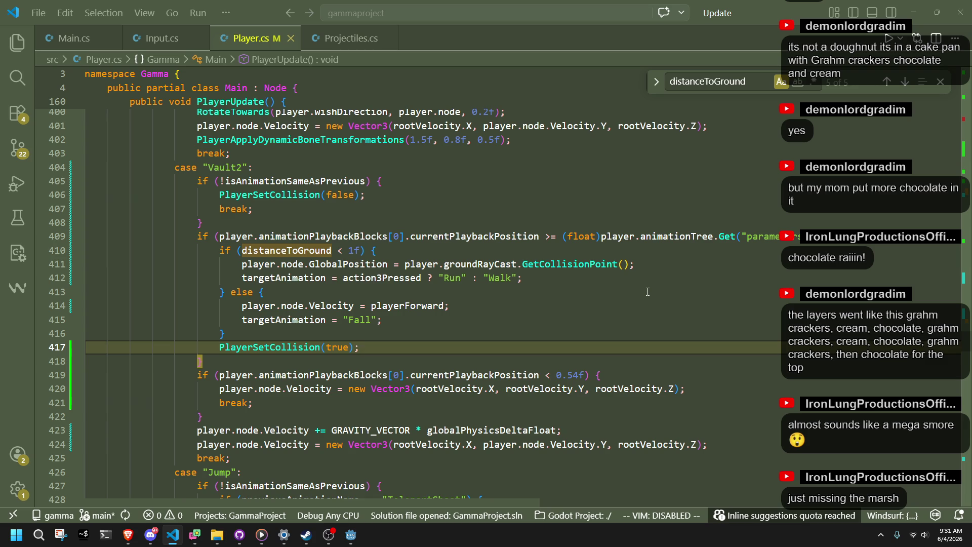
# Lower the Vault2 root-motion threshold from 0.54f to 0.53f
pyautogui.click(579, 375)
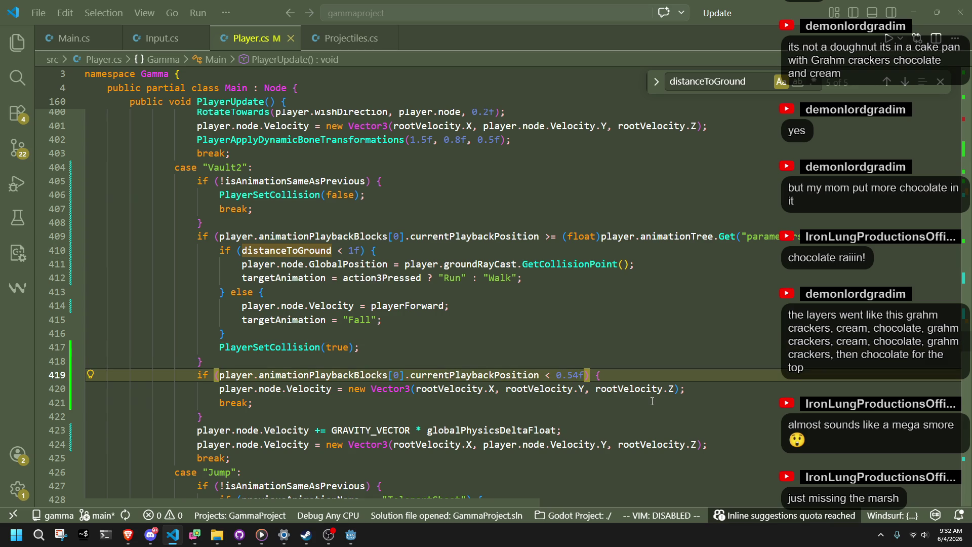
pyautogui.press('BackSpace')
pyautogui.write('3')
# Add GD.Print("Vault2 gravity"); before the gravity line, save, and rerun the game in Godot
pyautogui.click(583, 421)
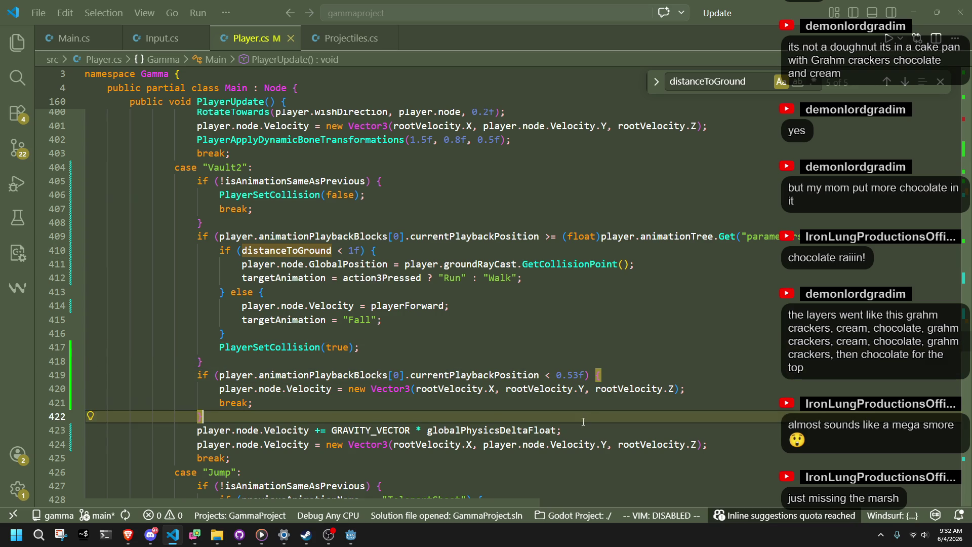
pyautogui.press('Return')
pyautogui.write('GD.Print("Vault2");')
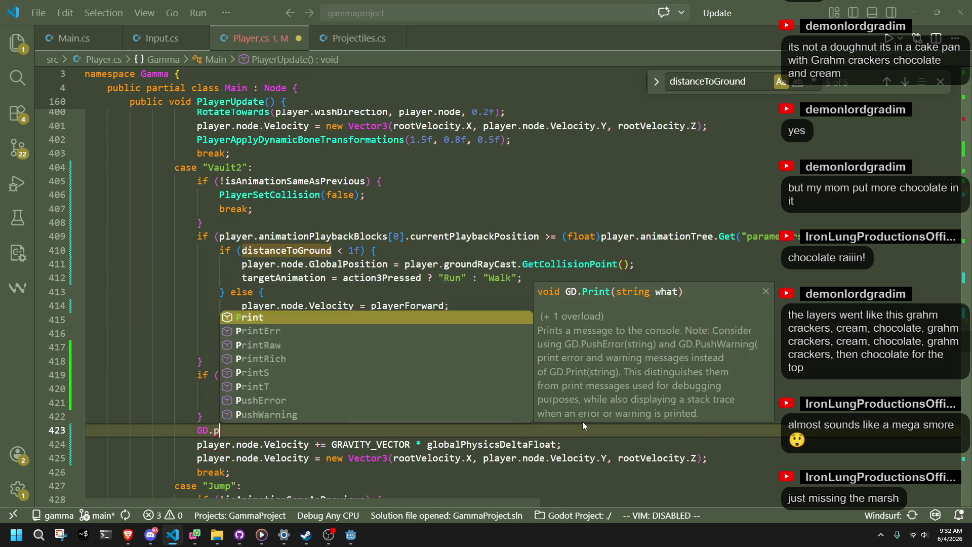
pyautogui.hotkey('ctrl', 's')
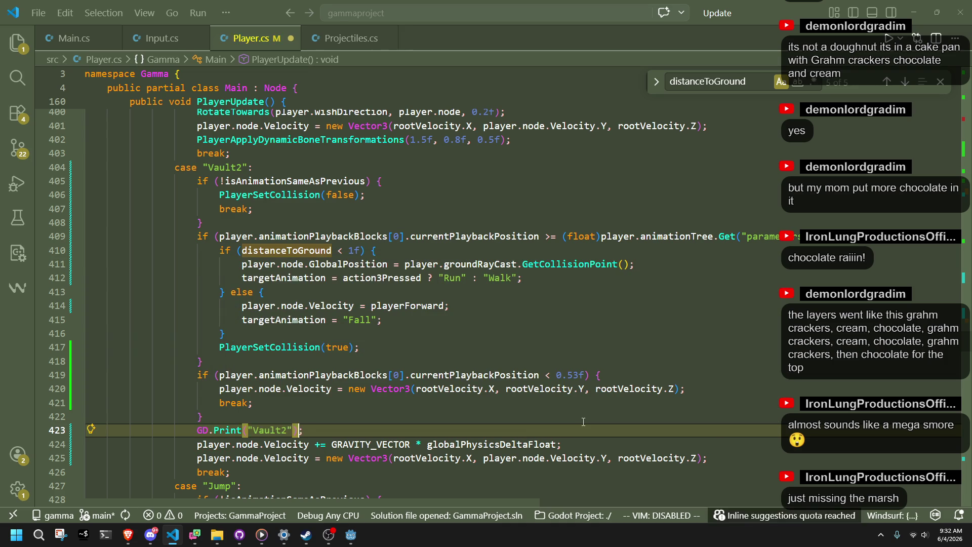
pyautogui.press('Left')
pyautogui.press('Left')
pyautogui.press('Left')
pyautogui.write('gravity')
pyautogui.hotkey('alt', 'Tab')
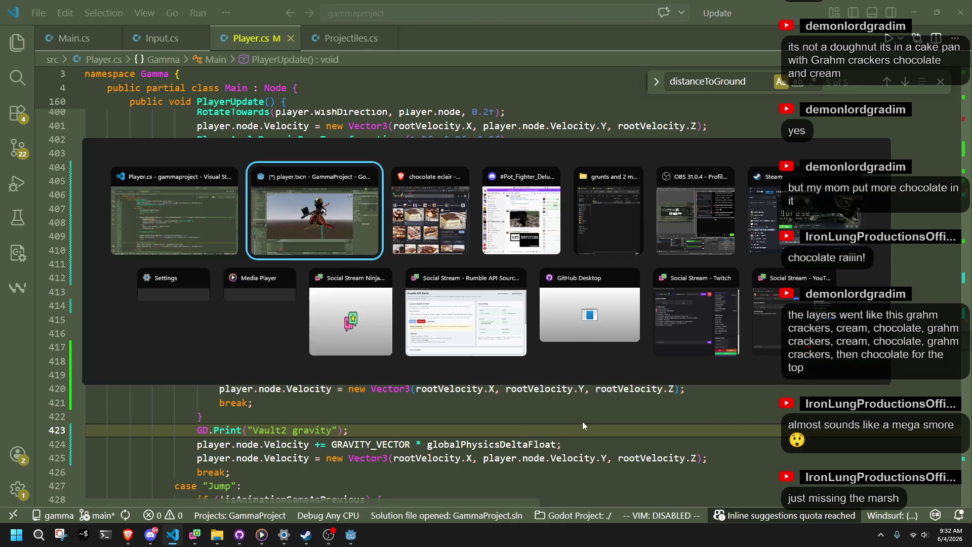
pyautogui.press('F5')
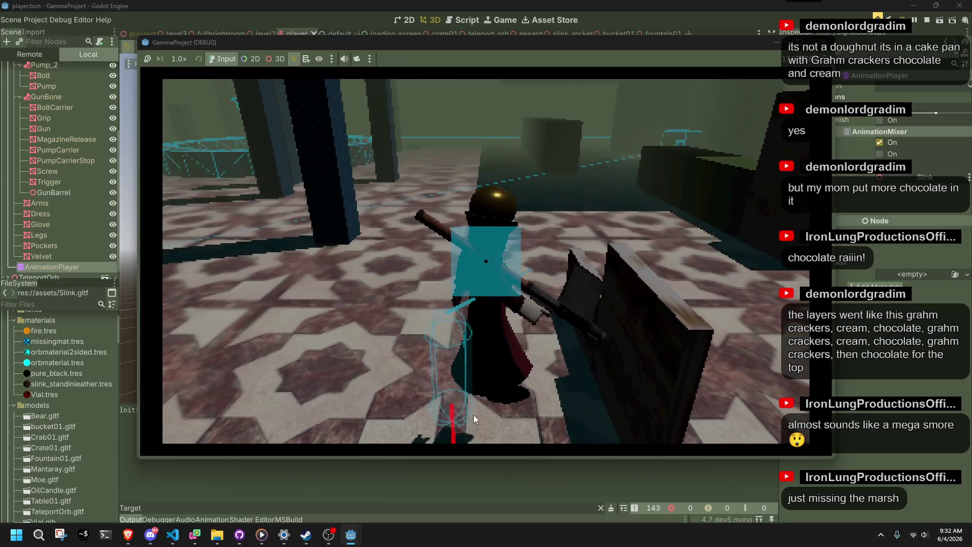
# Stop the game, filter the Output panel by 'gravity', and launch a vault test
pyautogui.press('F8')
pyautogui.tripleClick(290, 507)
pyautogui.write('gravity')
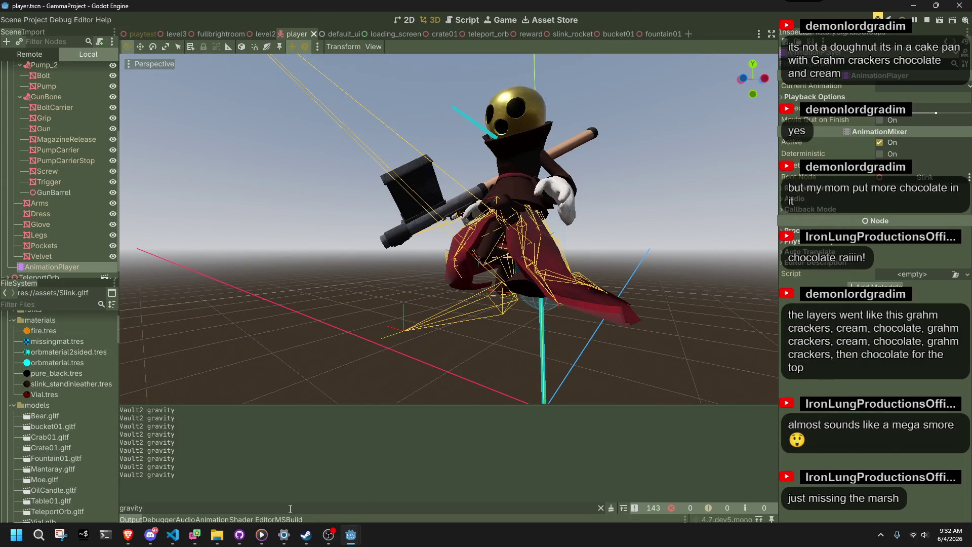
pyautogui.press('F5')
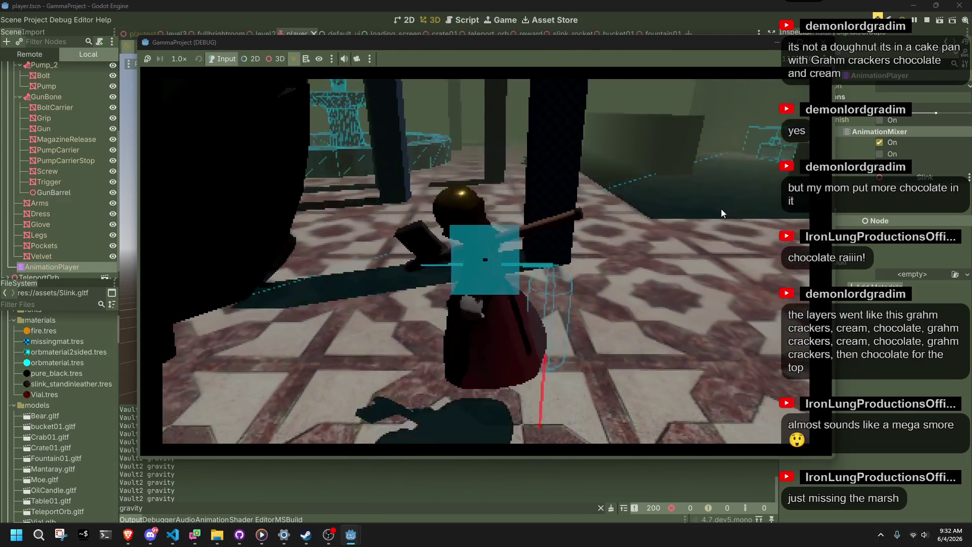
# Stop, show the Vault2 animation timeline, playtest once more, then return to Player.cs
pyautogui.press('F8')
pyautogui.click(52, 253)
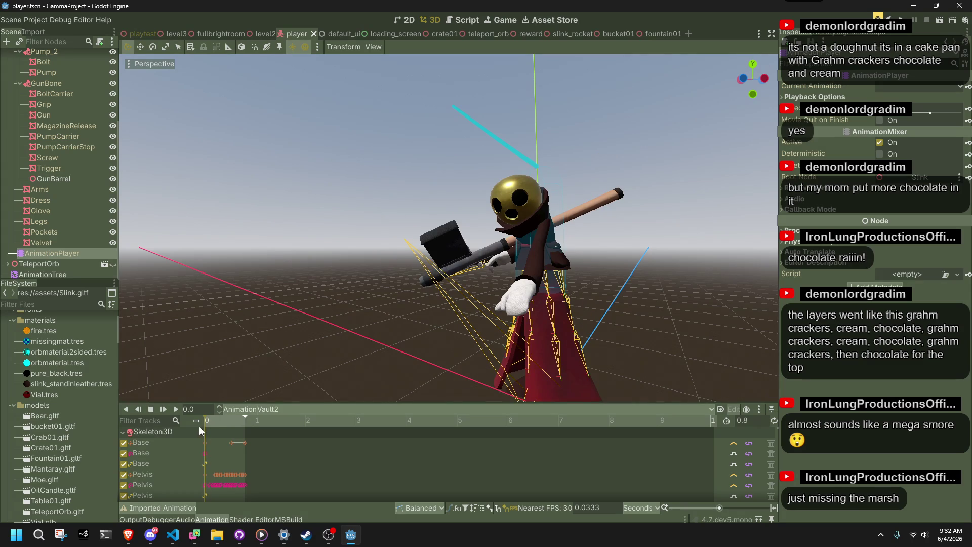
pyautogui.press('F5')
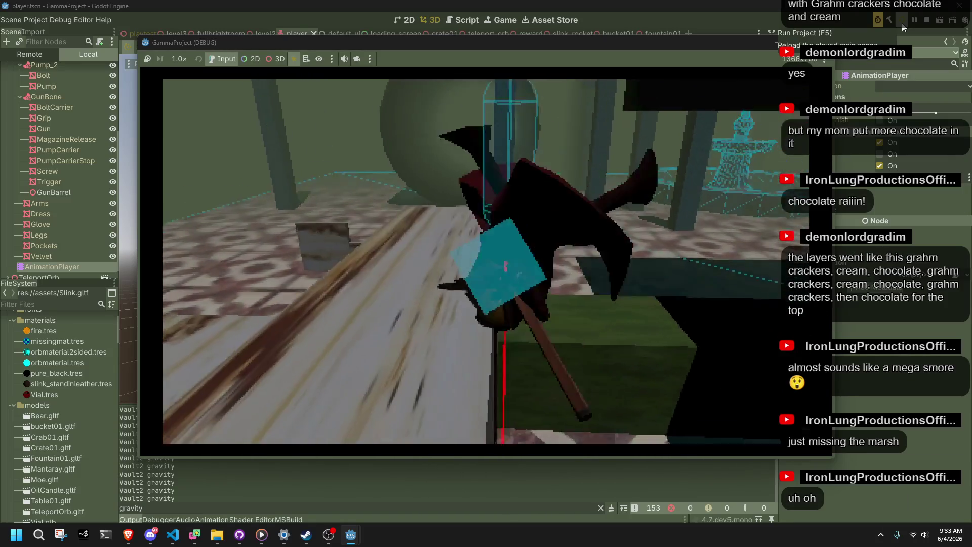
pyautogui.press('F8')
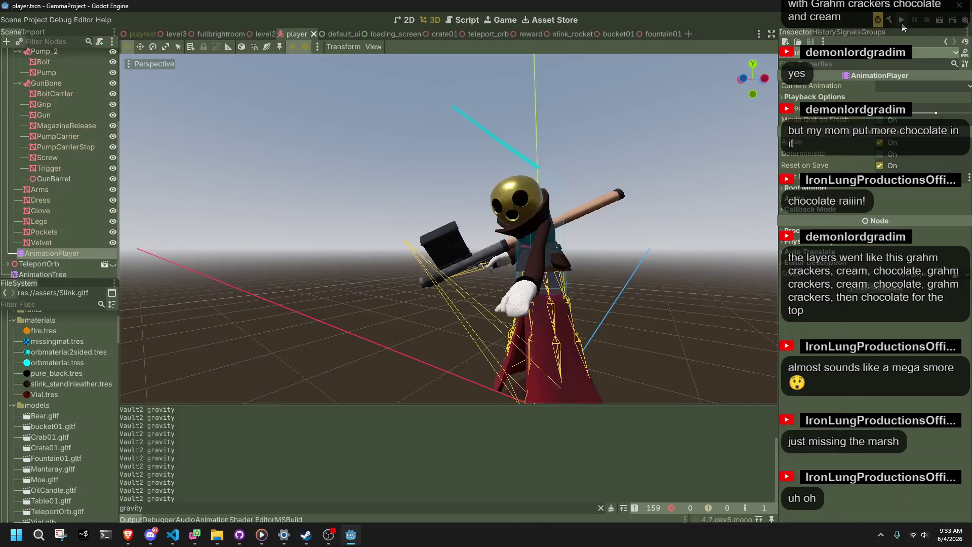
pyautogui.hotkey('alt', 'Tab')
pyautogui.click(416, 329)
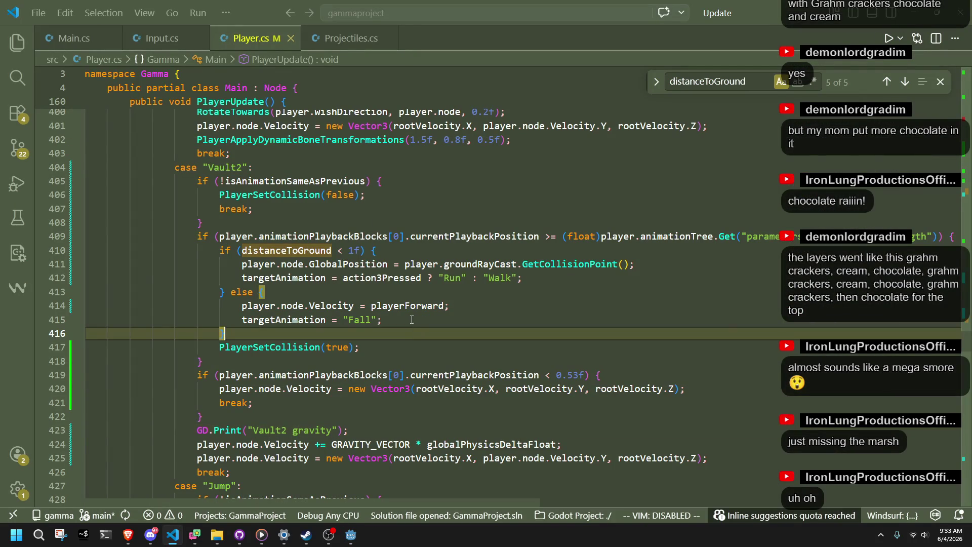
# Shorten the Vault2 debug print to GD.Print("Vault2") and check GetCollisionPoint's documentation
pyautogui.click(348, 250)
pyautogui.hotkey('ctrl', 'z')
pyautogui.hotkey('ctrl', 'z')
pyautogui.hotkey('ctrl', 'z')
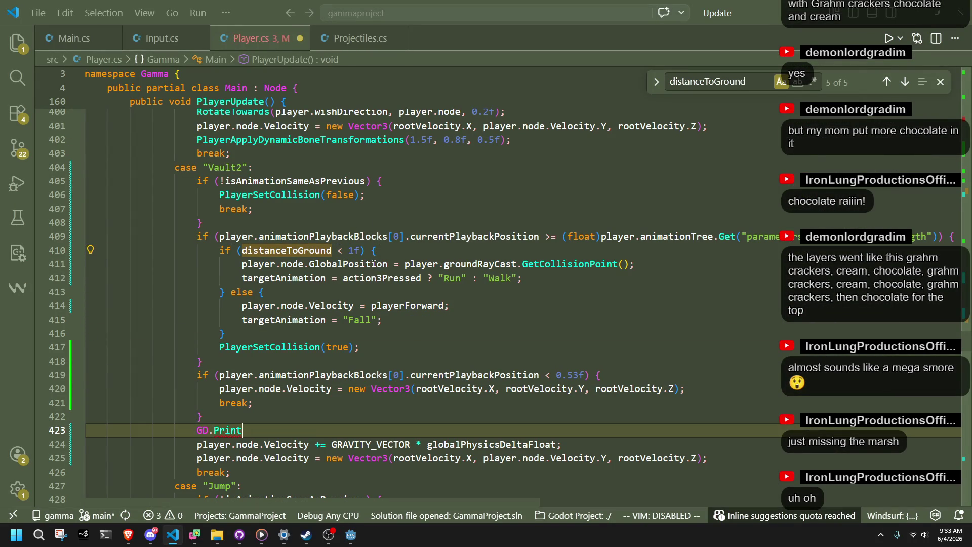
pyautogui.hotkey('ctrl', 'z')
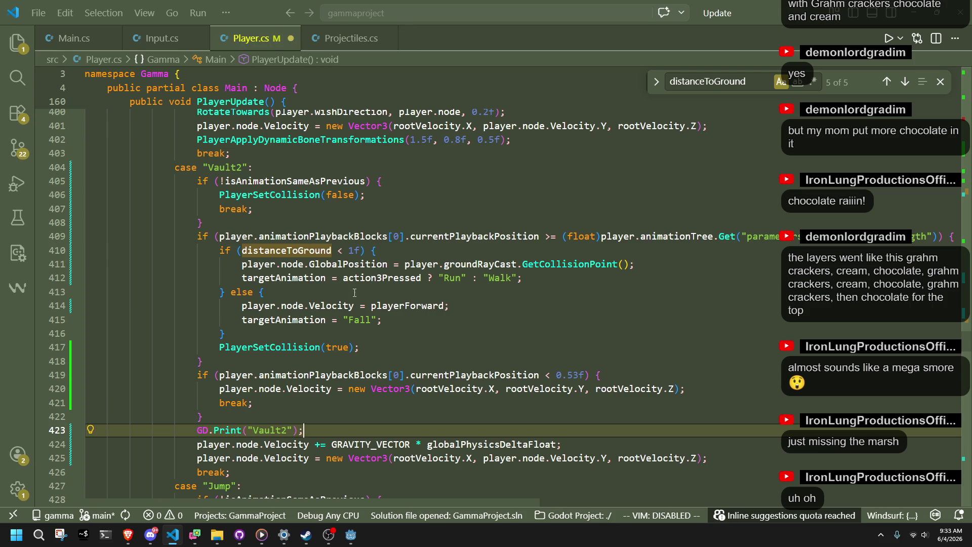
pyautogui.doubleClick(360, 264)
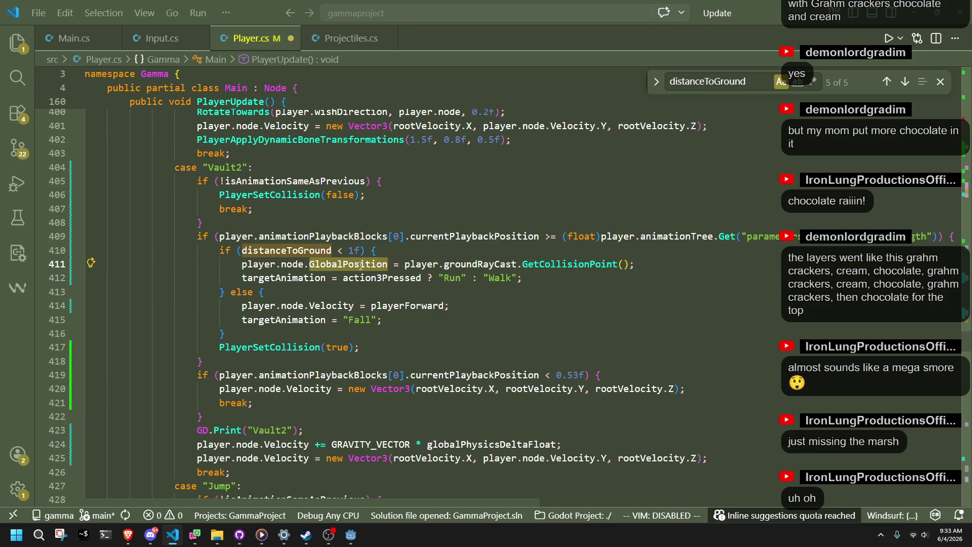
pyautogui.doubleClick(559, 264)
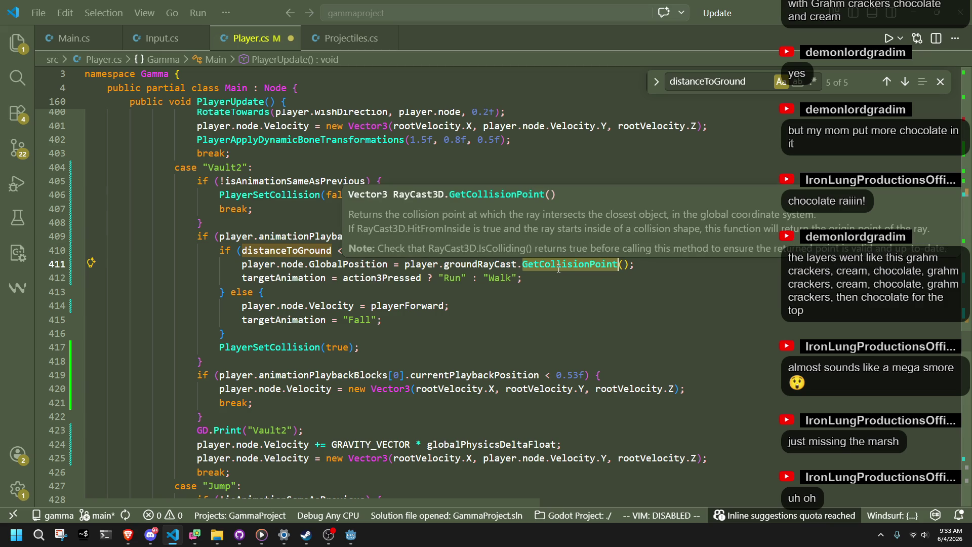
pyautogui.click(351, 298)
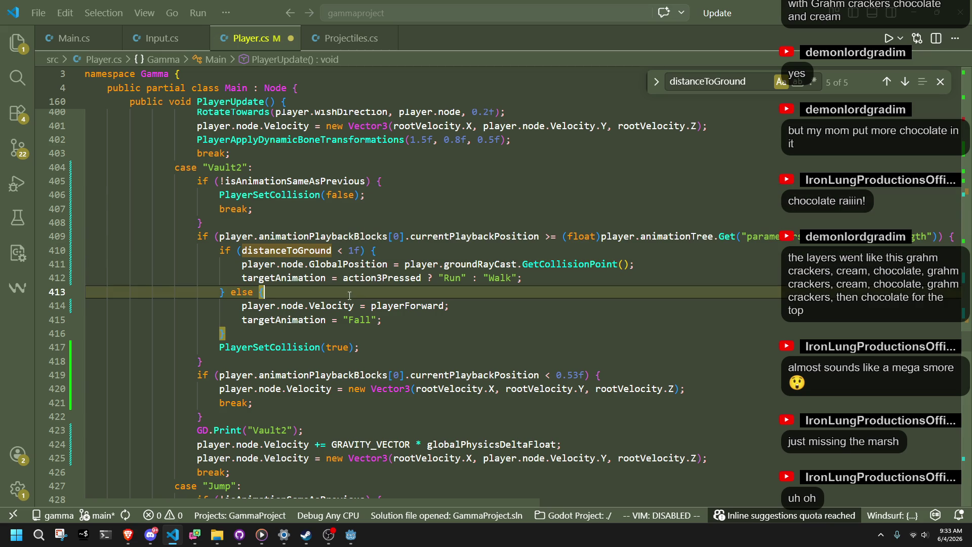
# Loosen the Vault2 landing check to distanceToGround < 2f and save Player.cs
pyautogui.click(352, 254)
pyautogui.press('Delete')
pyautogui.write('2')
pyautogui.click(506, 314)
pyautogui.hotkey('ctrl', 's')
pyautogui.hotkey('alt', 'Tab')
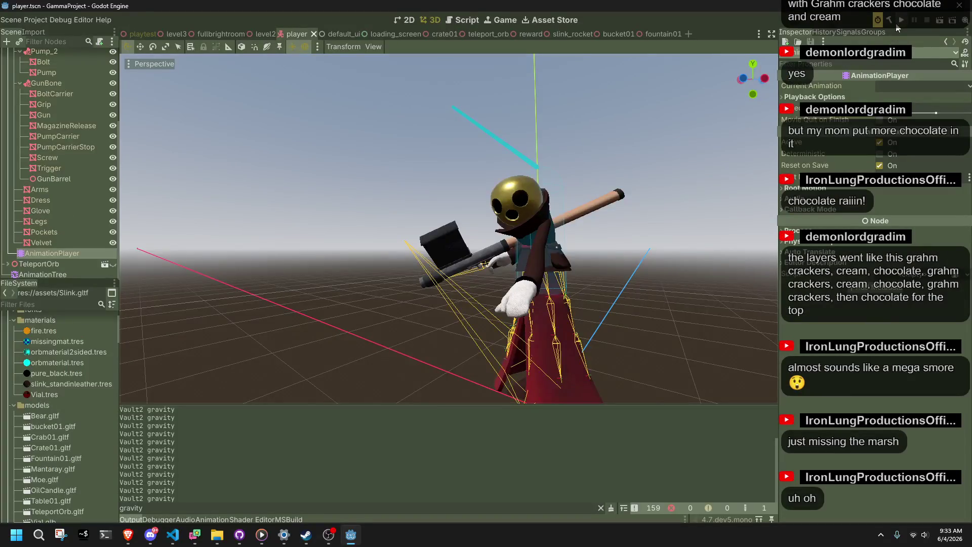
# Build and run the game to test the vault with the 2f threshold, then stop it
pyautogui.click(897, 25)
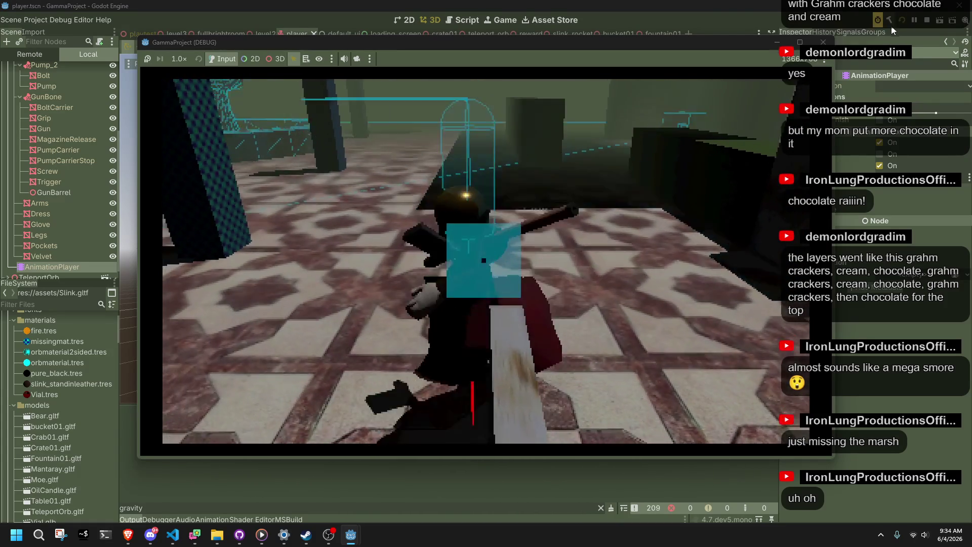
pyautogui.press('F8')
pyautogui.hotkey('alt', 'Tab')
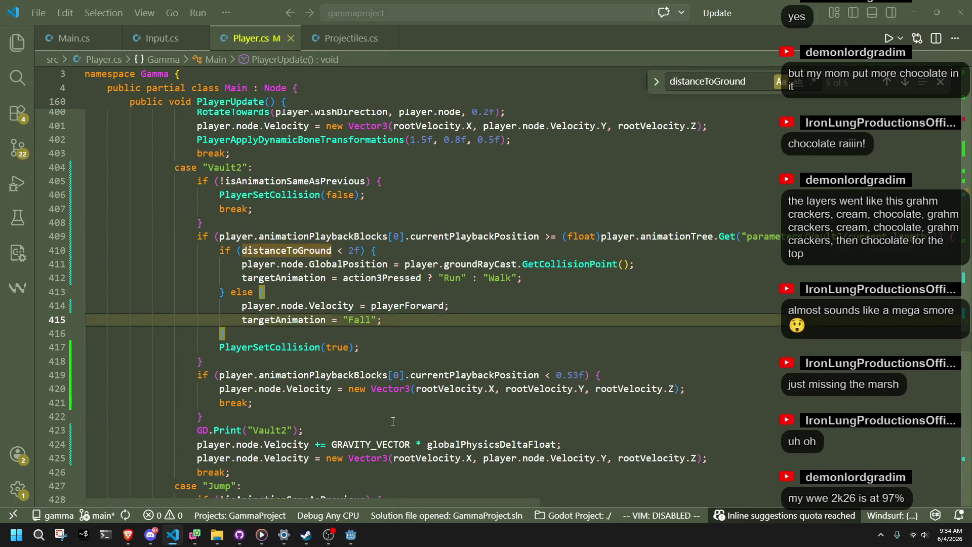
# Delete the GD.Print("Vault2") line on 423 and look over the playerForward velocity line
pyautogui.moveTo(387, 431); pyautogui.dragTo(387, 421)
pyautogui.press('Delete')
pyautogui.click(427, 353)
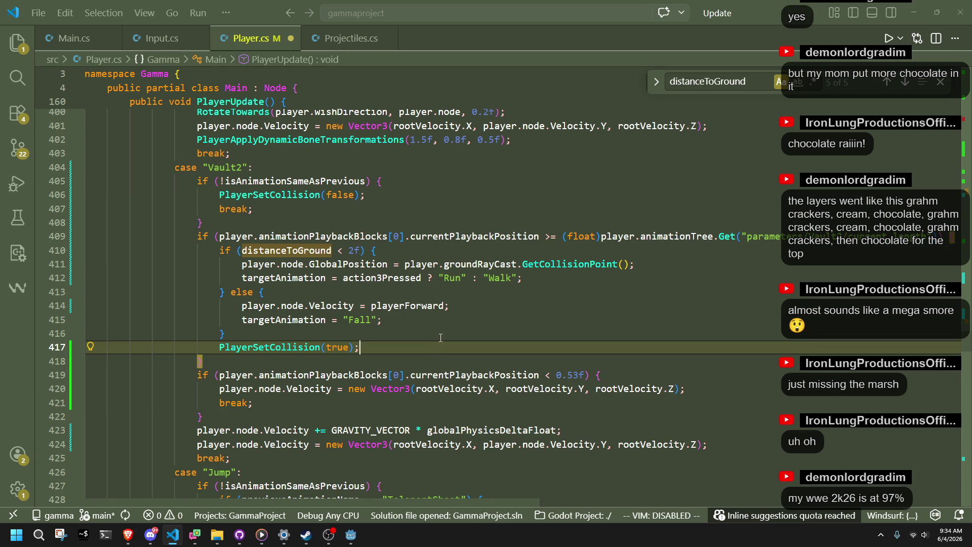
pyautogui.press('Up')
pyautogui.press('Up')
pyautogui.doubleClick(429, 305)
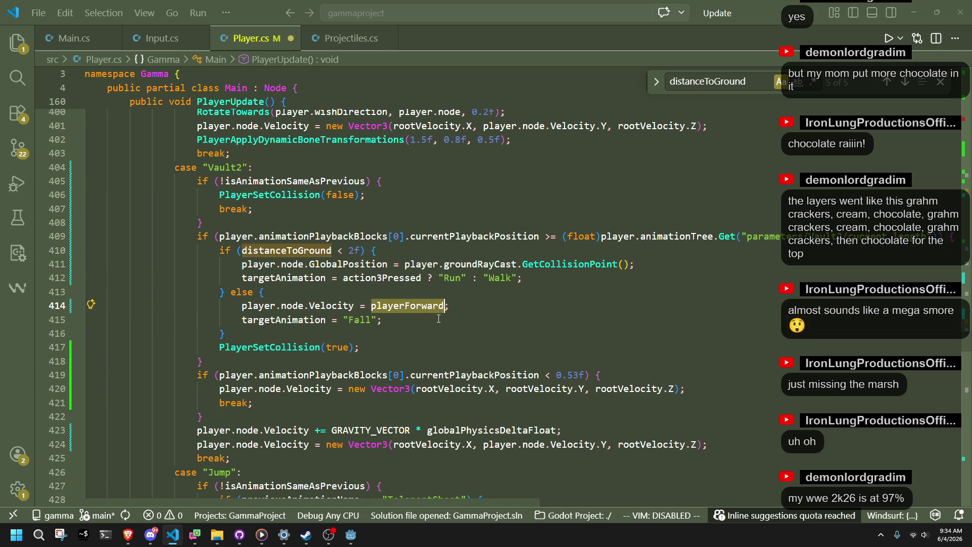
pyautogui.click(438, 318)
pyautogui.click(249, 305)
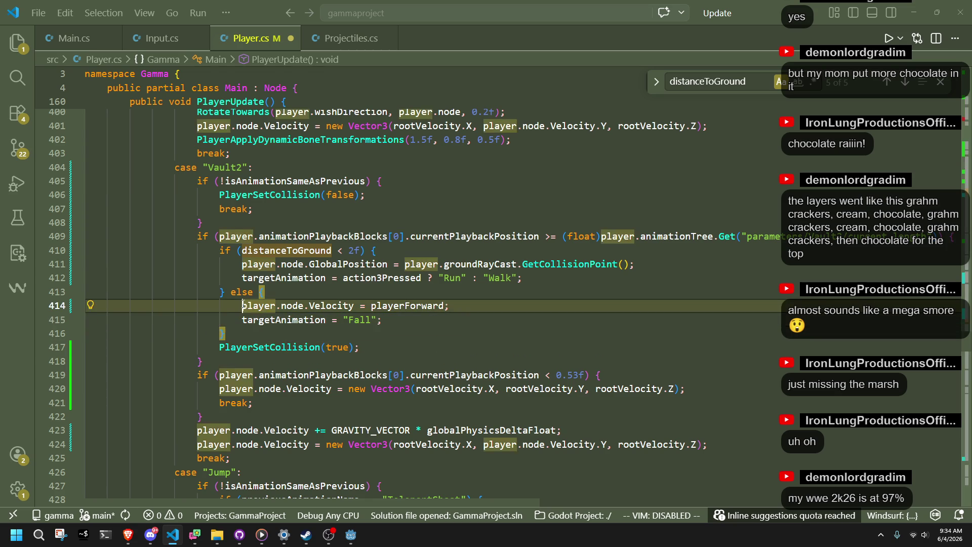
pyautogui.write('//')
pyautogui.hotkey('alt', 'Tab')
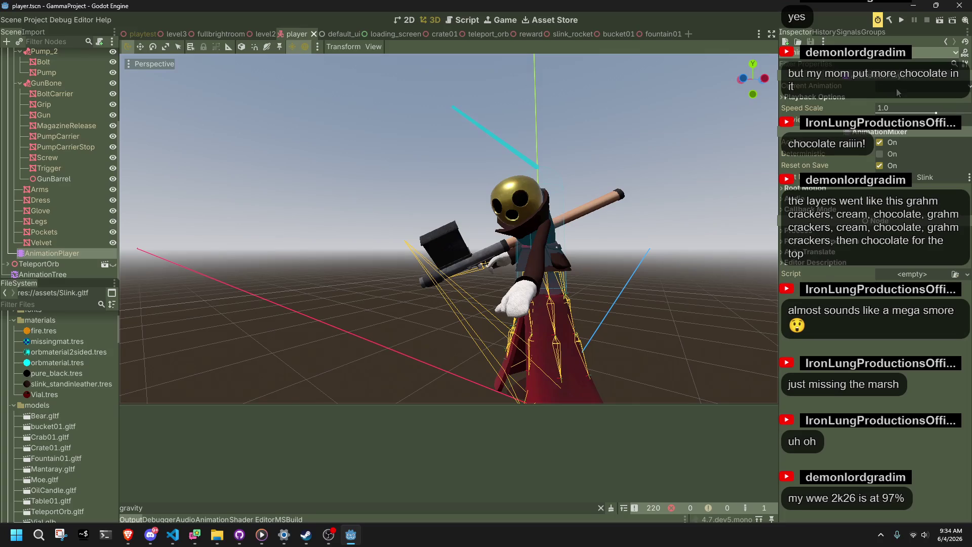
# Playtest the vault with the Output filter cleared to see Fall from Vault2, then close the game
pyautogui.click(899, 22)
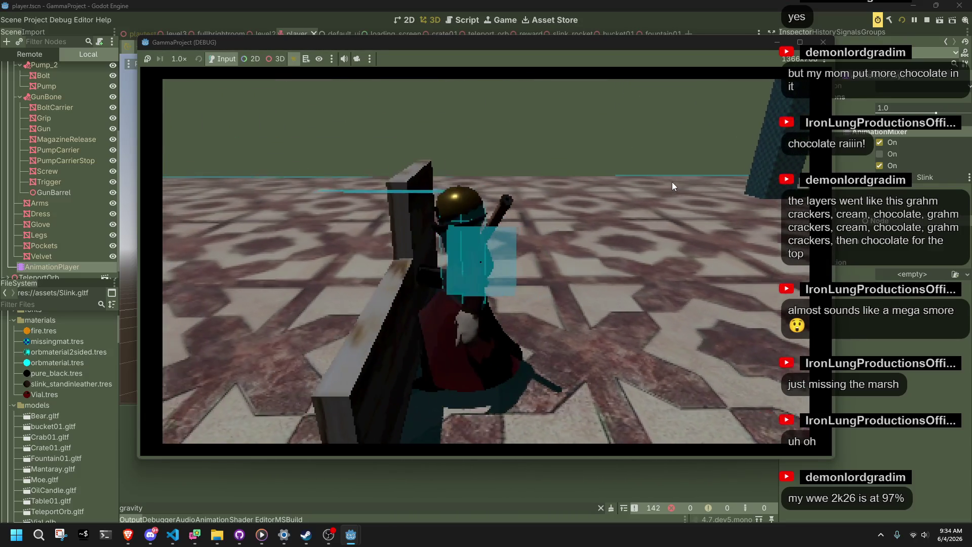
pyautogui.click(600, 508)
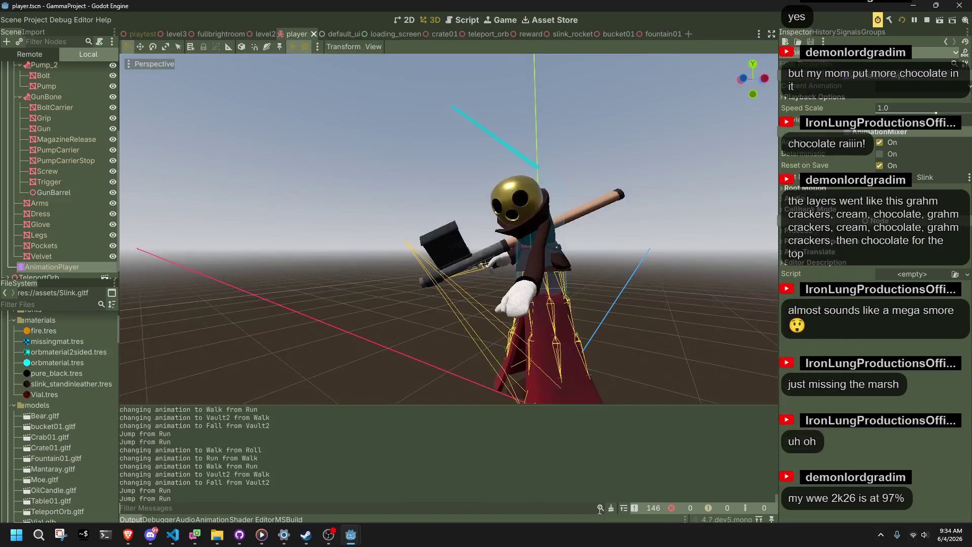
pyautogui.moveTo(310, 535)
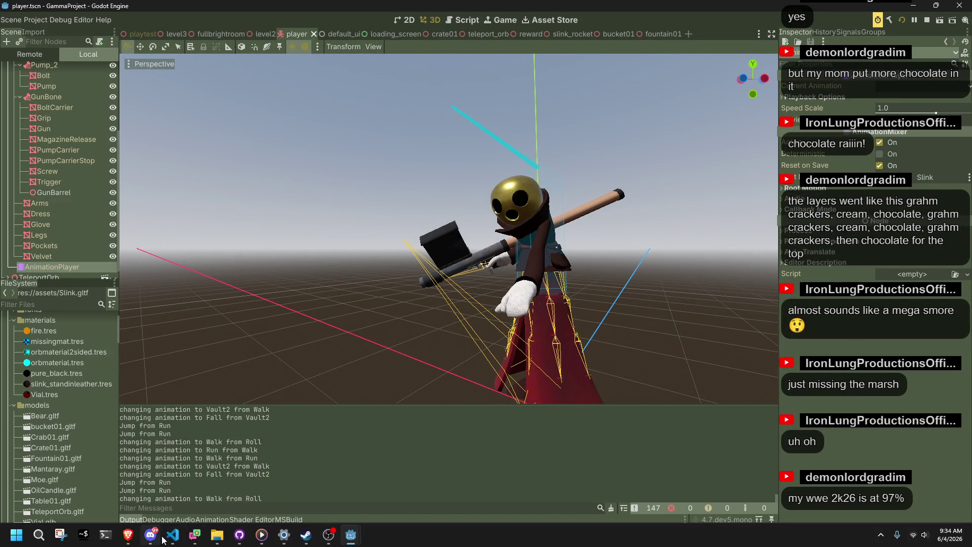
pyautogui.moveTo(350, 535)
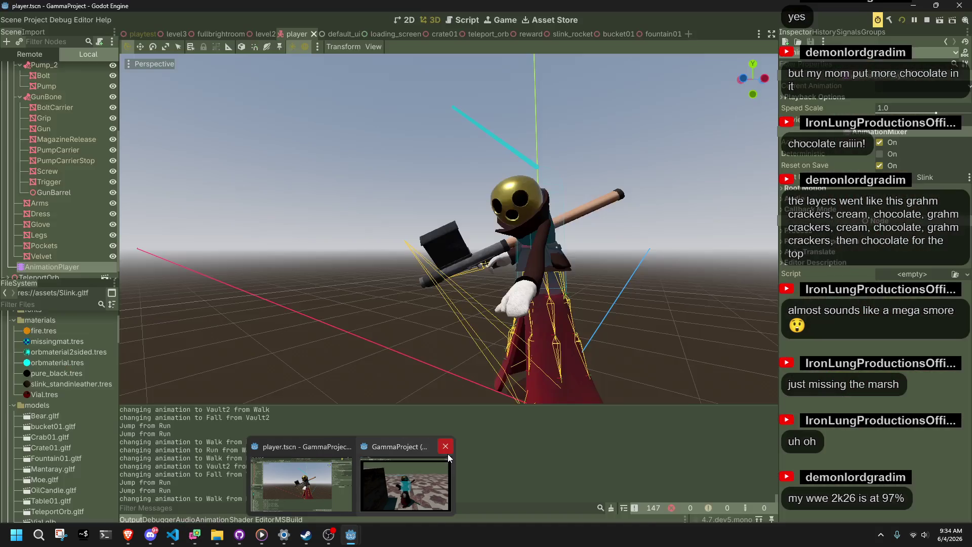
pyautogui.click(448, 454)
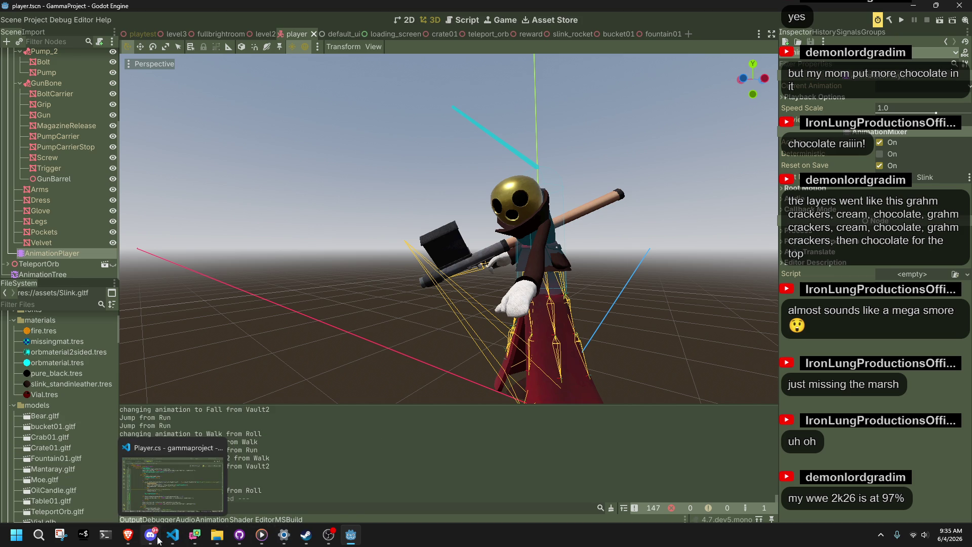
pyautogui.moveTo(152, 537)
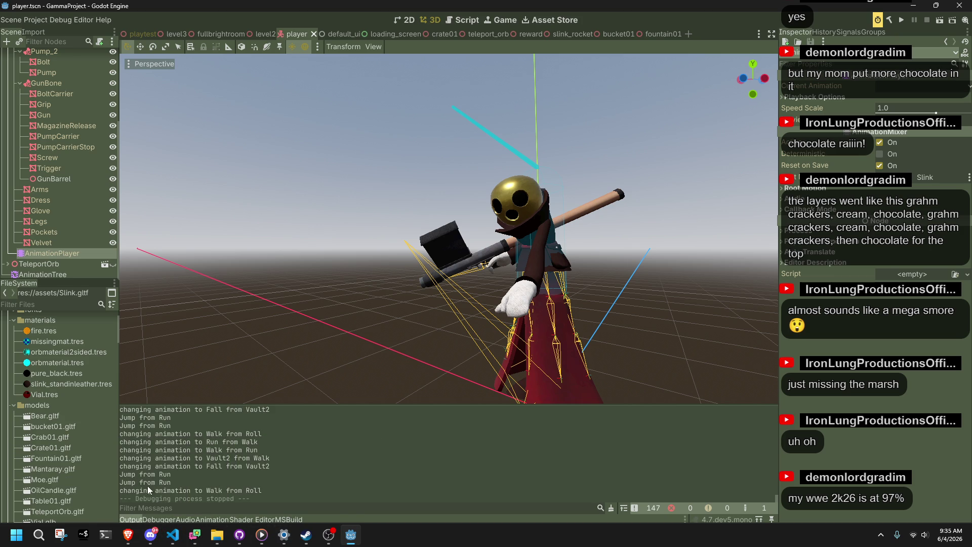
pyautogui.click(172, 535)
pyautogui.click(463, 348)
# Search Player.cs for "Jump from Run" to reach the RunJump02 branch
pyautogui.hotkey('ctrl', 'f')
pyautogui.write('Jump from run')
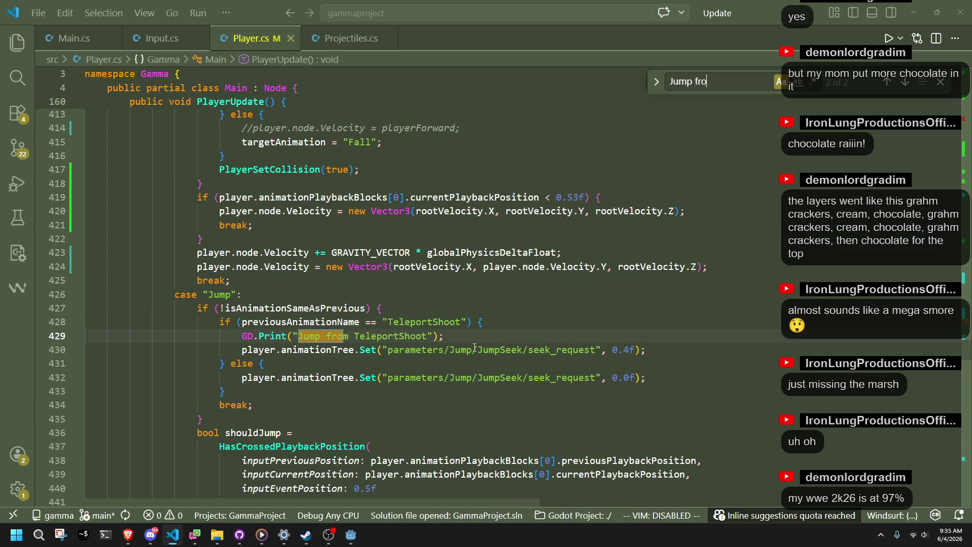
pyautogui.press('BackSpace')
pyautogui.press('BackSpace')
pyautogui.press('BackSpace')
pyautogui.write('Run')
pyautogui.click(475, 347)
# Scroll down past the isOnGround check to the footstep PlaySoundUI code
pyautogui.scroll(8, 465, 344)
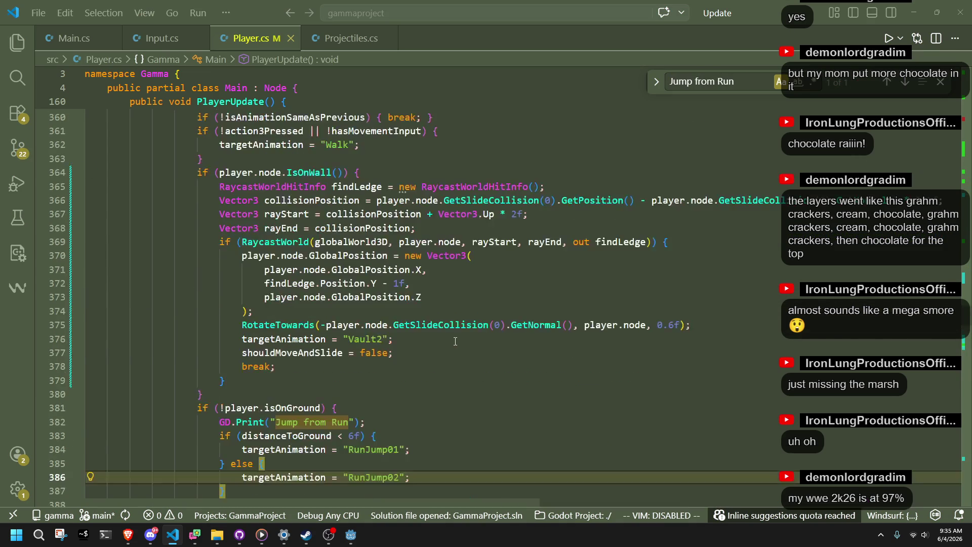
pyautogui.scroll(-6, 459, 342)
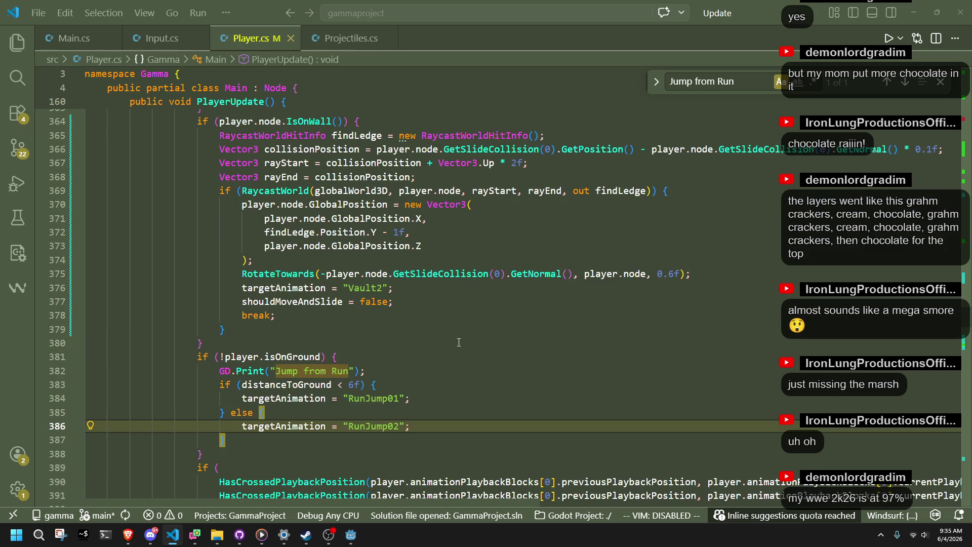
pyautogui.scroll(-1, 459, 342)
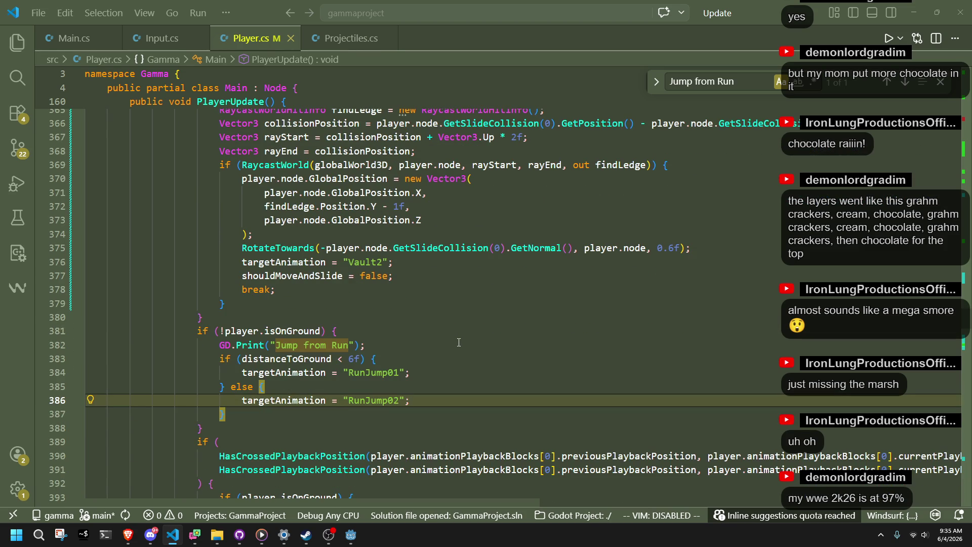
pyautogui.click(284, 333)
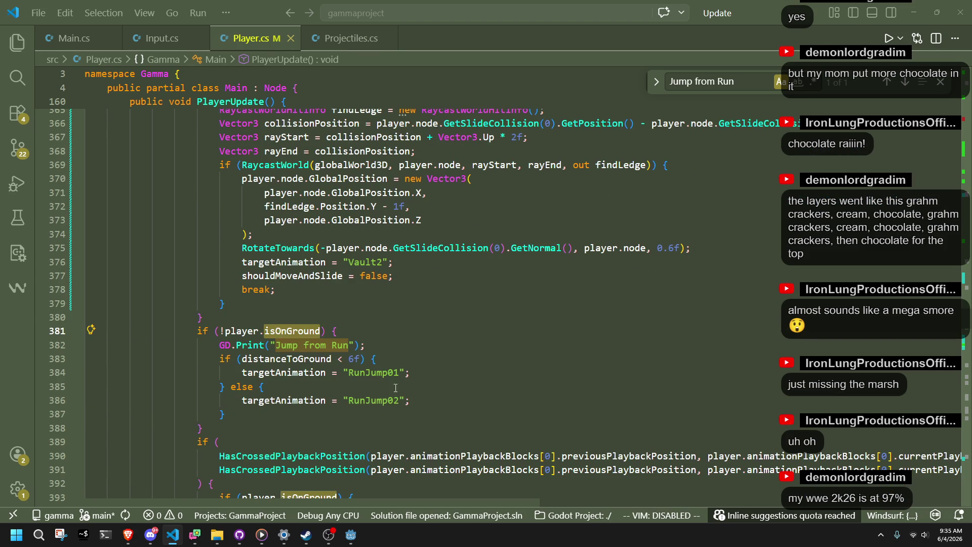
pyautogui.scroll(-3, 477, 360)
pyautogui.scroll(8, 476, 360)
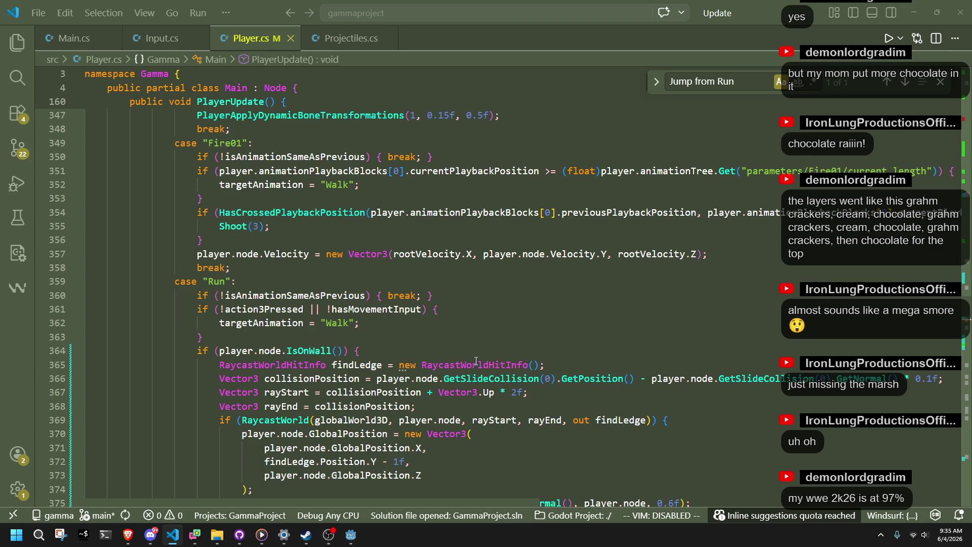
pyautogui.scroll(-8, 476, 361)
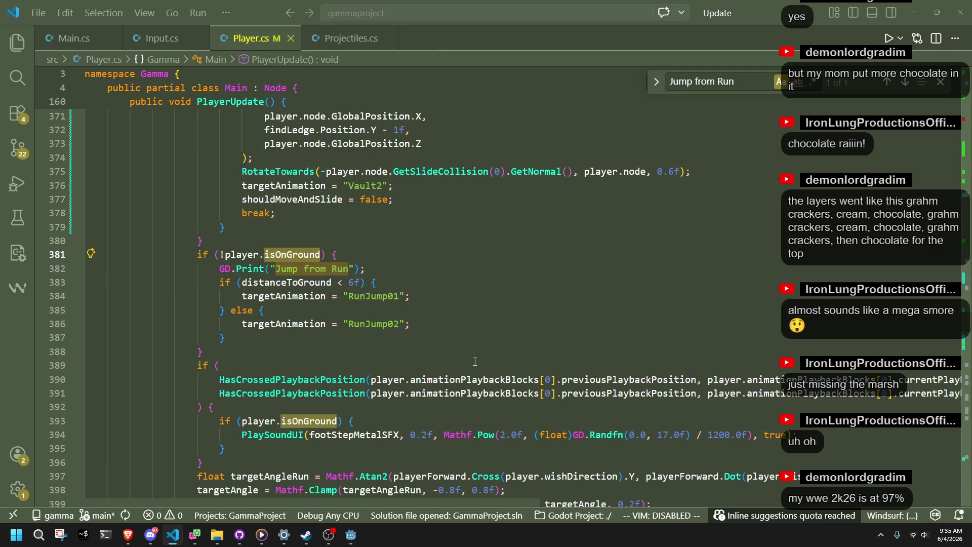
pyautogui.scroll(-1, 475, 362)
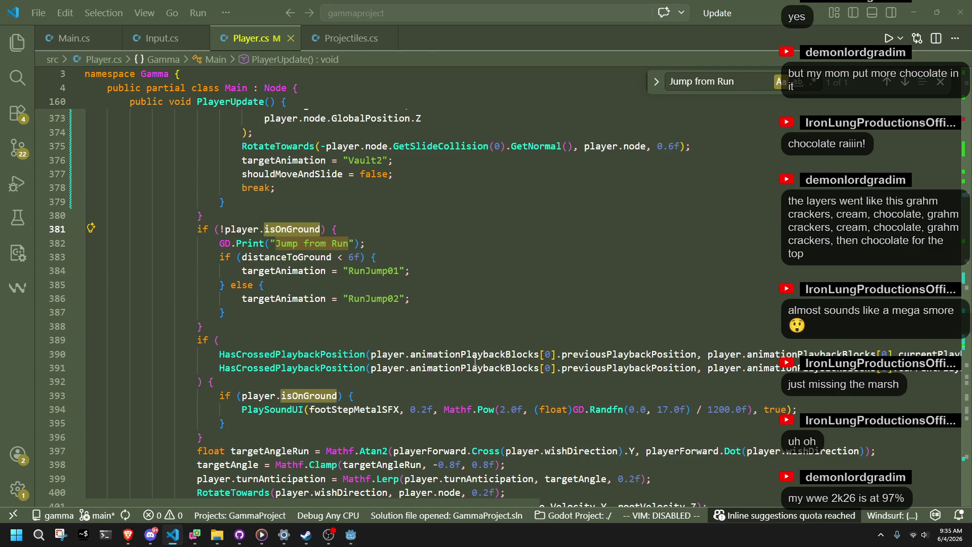
pyautogui.scroll(-2, 474, 361)
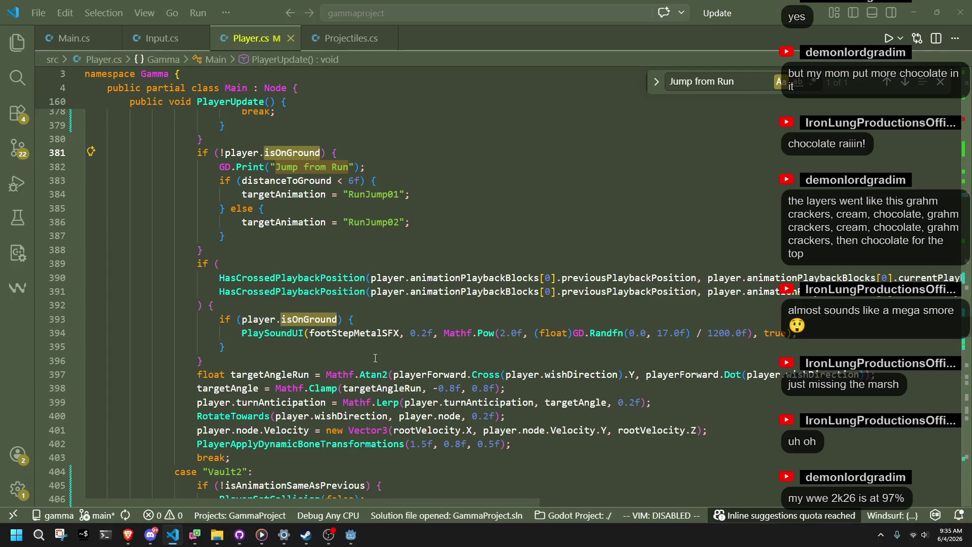
# Remove the isOnGround condition and its closing brace around PlaySoundUI, dedenting the call
pyautogui.click(363, 322)
pyautogui.hotkey('shift', 'Up')
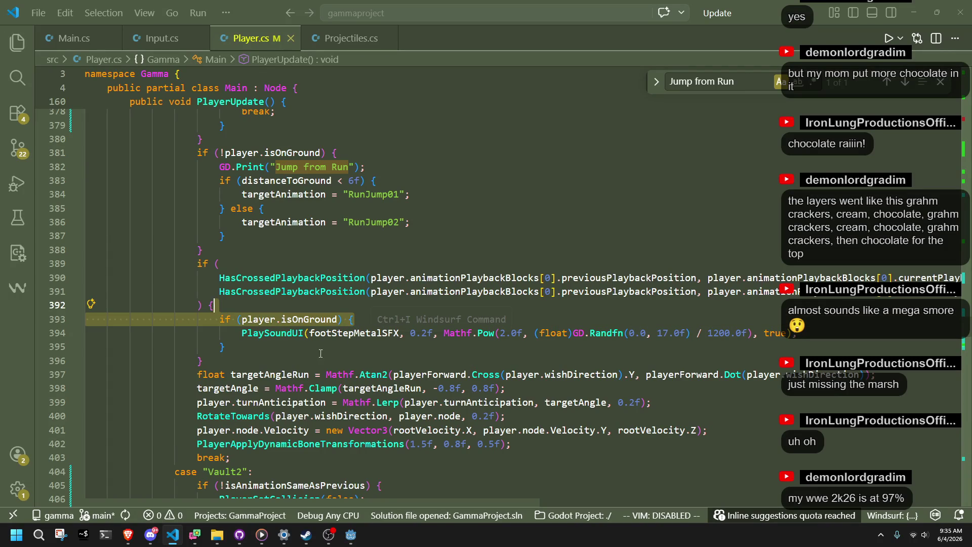
pyautogui.press('BackSpace')
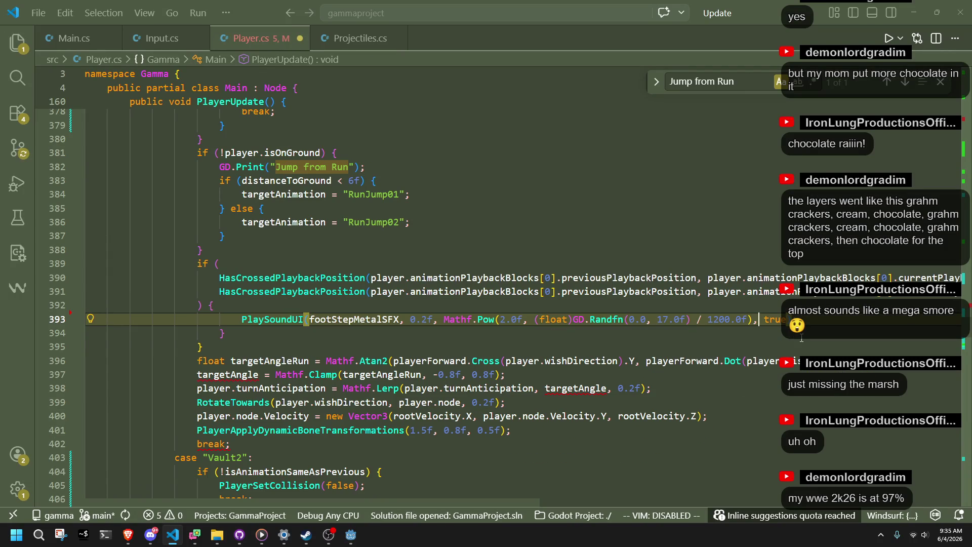
pyautogui.click(243, 319)
pyautogui.press('Down')
pyautogui.hotkey('ctrl', 'shift', 'k')
pyautogui.press('Up')
pyautogui.hotkey('shift', 'Tab')
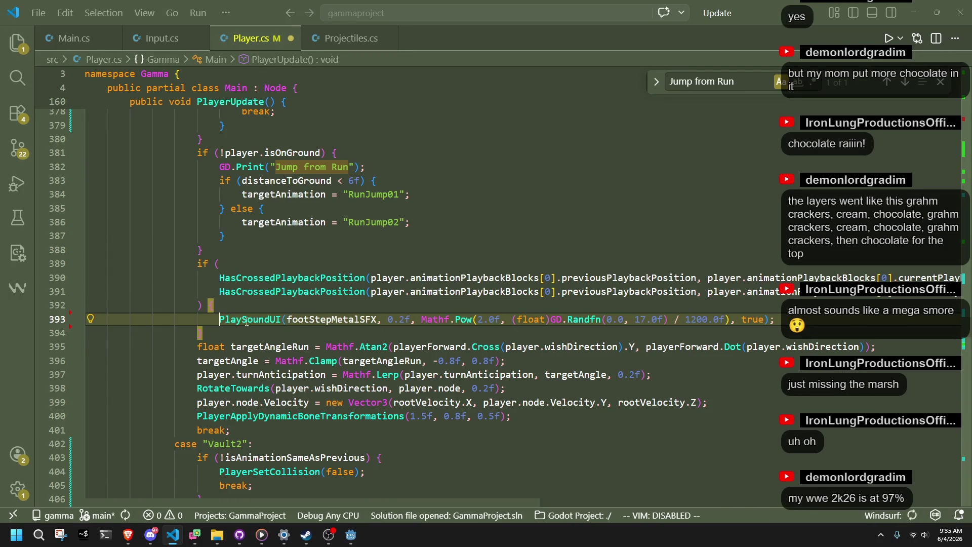
# Save Player.cs and look back over the Run case's "Jump from Run" branch
pyautogui.click(255, 338)
pyautogui.hotkey('ctrl', 's')
pyautogui.click(595, 419)
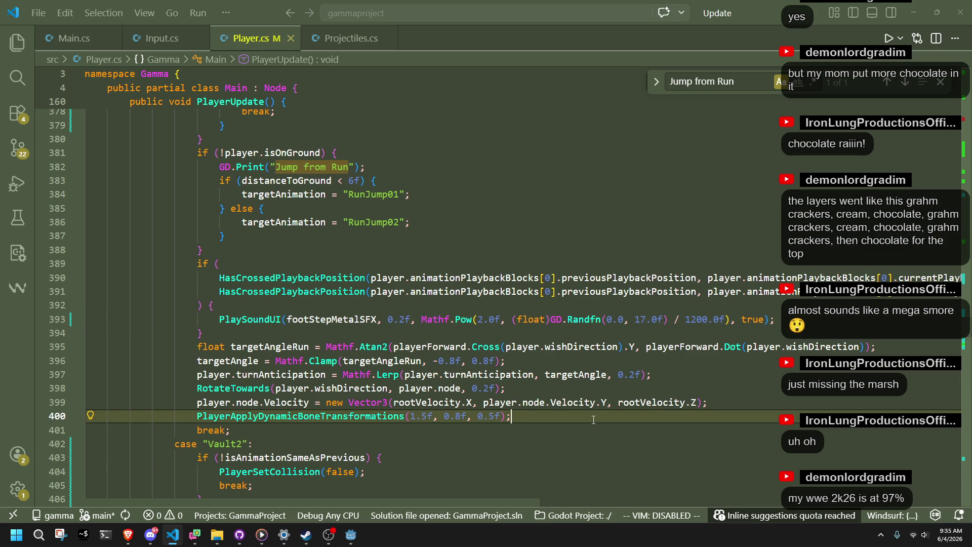
pyautogui.scroll(3, 594, 420)
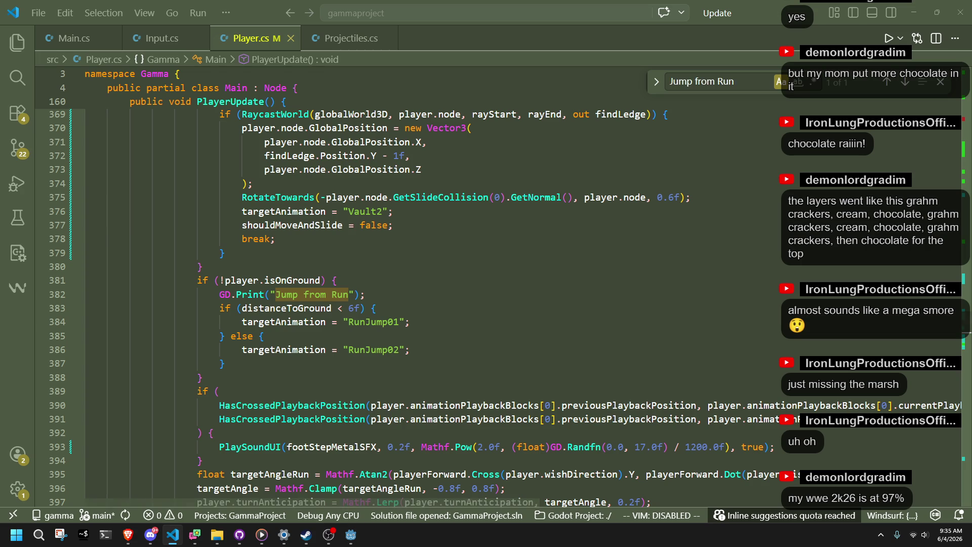
pyautogui.hotkey('alt', 'Tab')
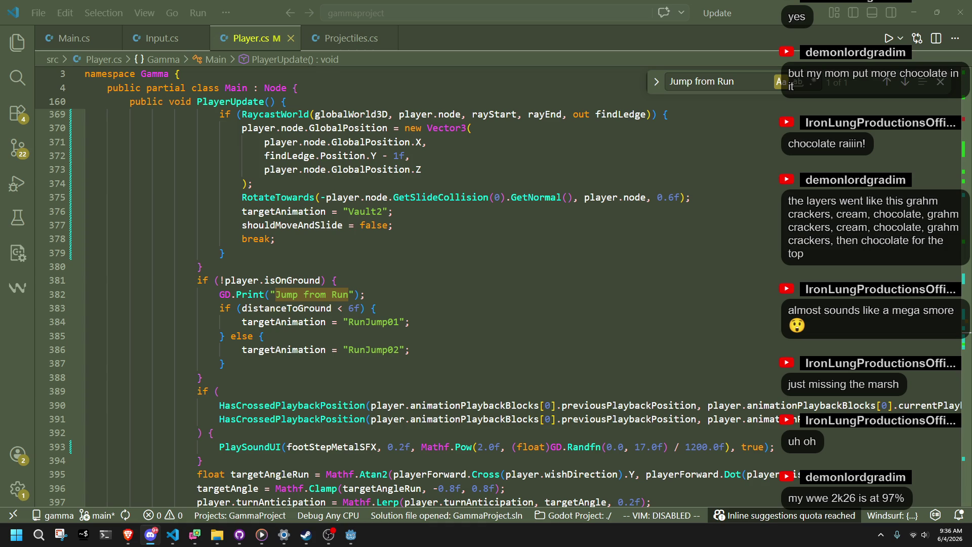
# Review the isOnGround checks in the Run and Walk cases, then return to Godot
pyautogui.click(739, 363)
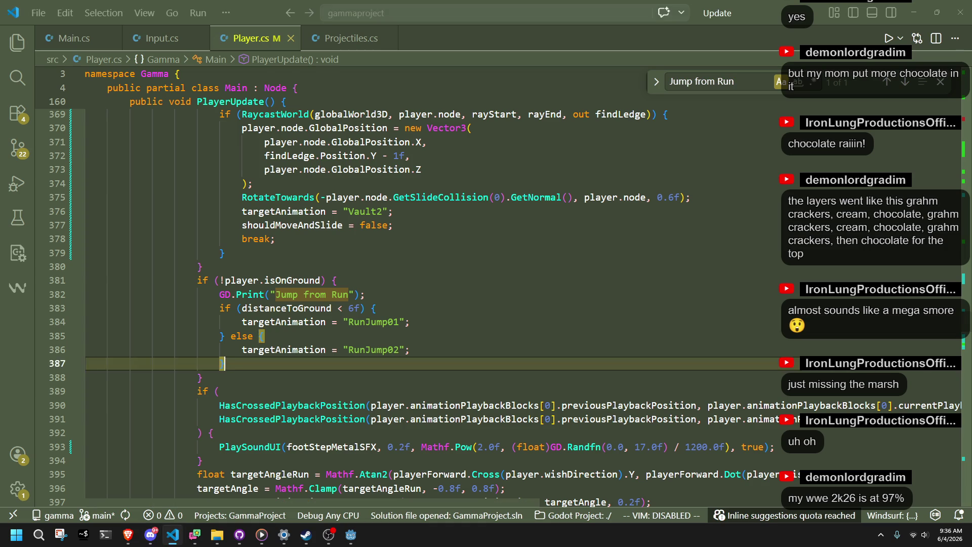
pyautogui.click(216, 391)
pyautogui.click(335, 368)
pyautogui.press('Down')
pyautogui.press('Down')
pyautogui.scroll(2, 355, 465)
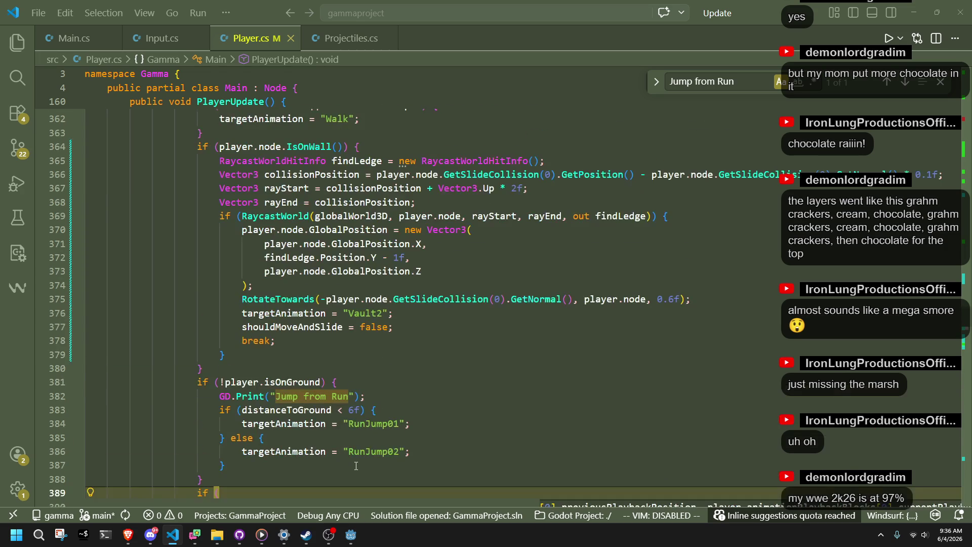
pyautogui.click(305, 386)
pyautogui.scroll(14, 299, 384)
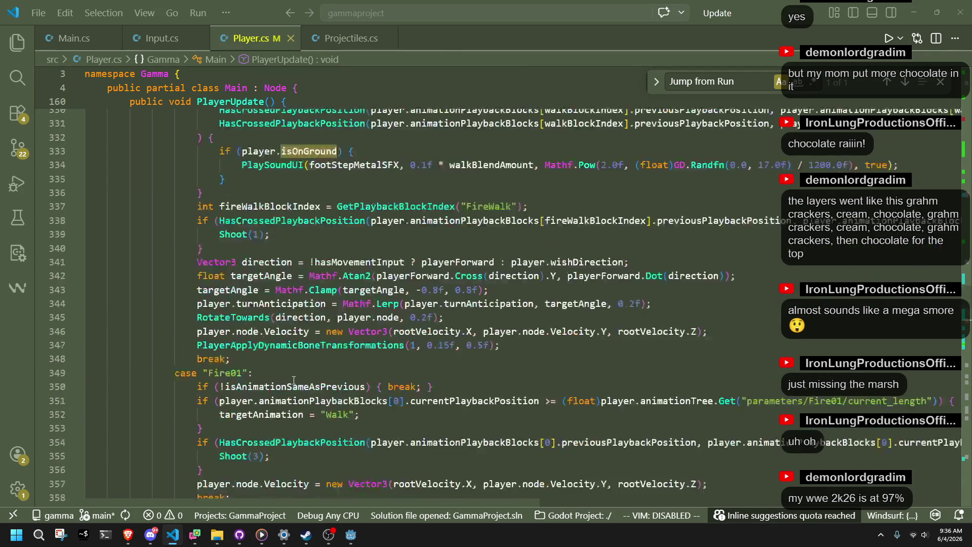
pyautogui.scroll(9, 294, 381)
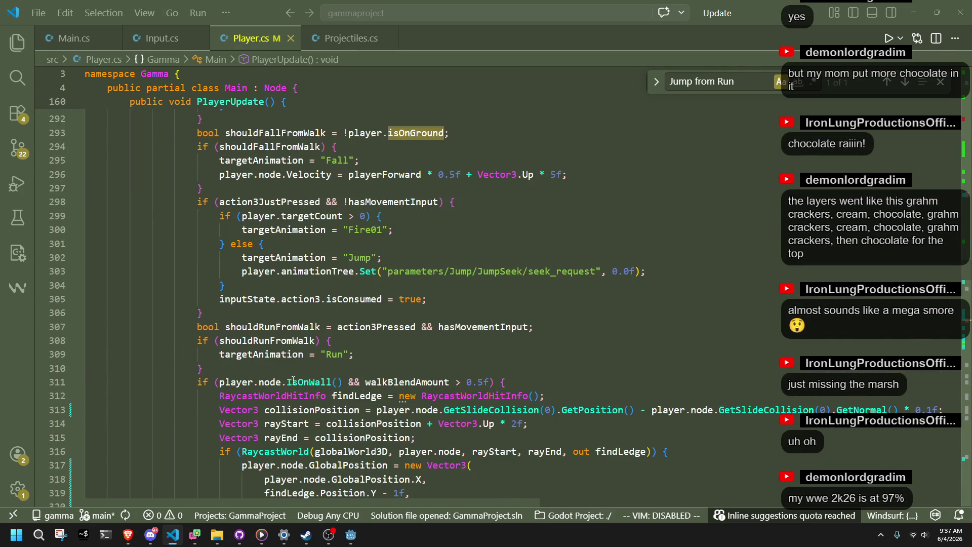
pyautogui.click(351, 535)
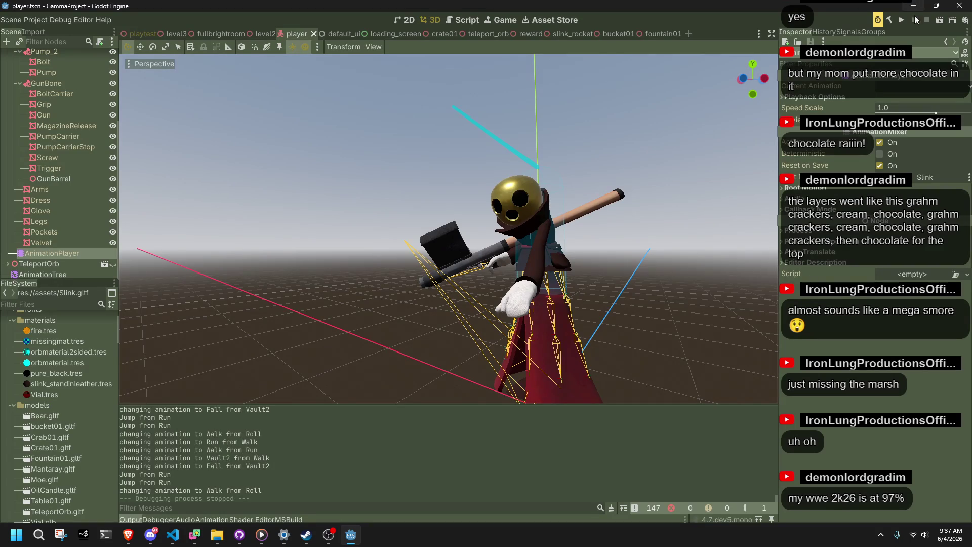
# Run the game, vault the wall several times using W, A, D and Space, then stop it
pyautogui.click(904, 20)
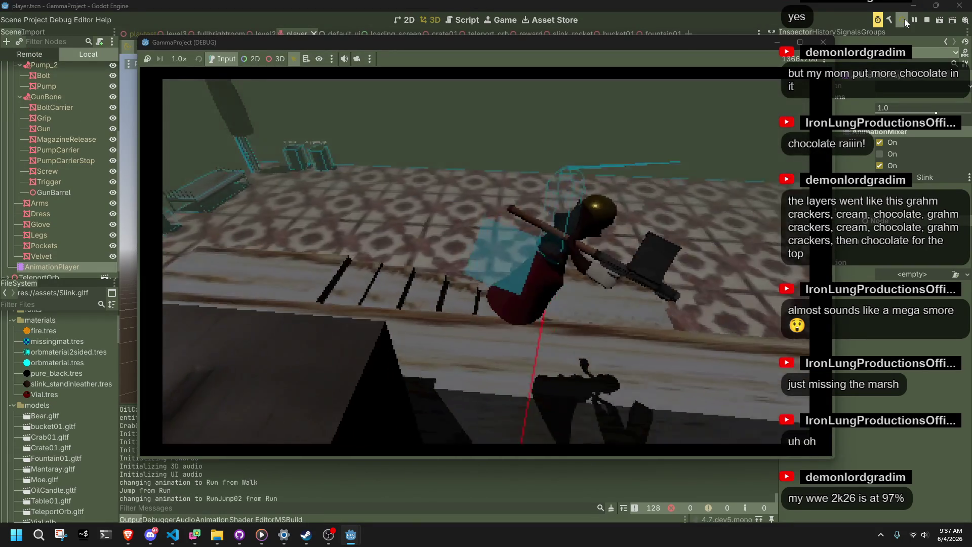
pyautogui.press('space')
pyautogui.press('w')
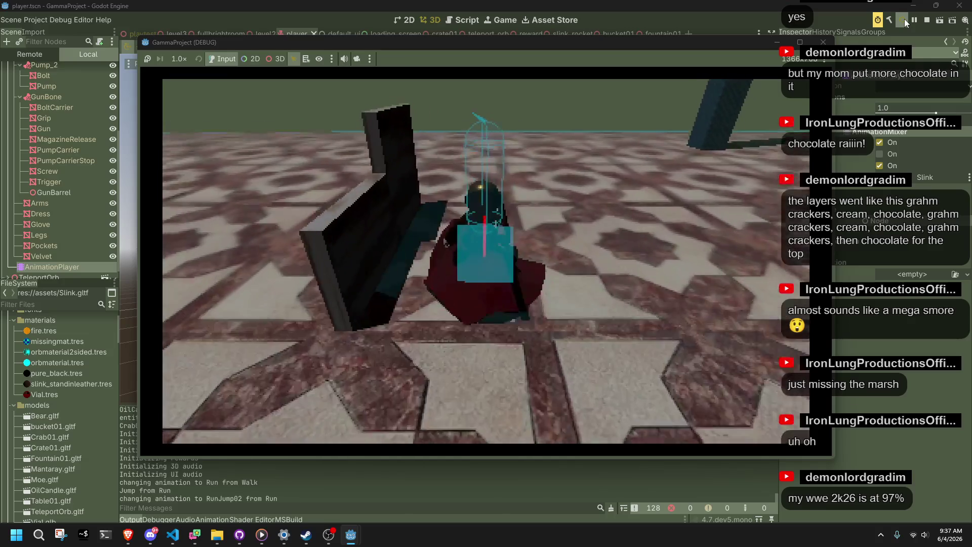
pyautogui.press('space')
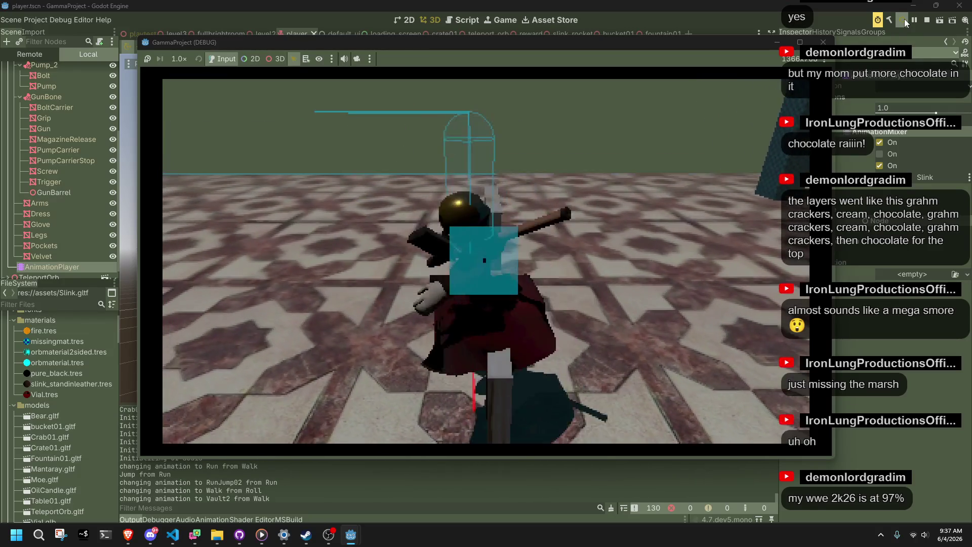
pyautogui.press('space')
pyautogui.press('space')
pyautogui.press('w')
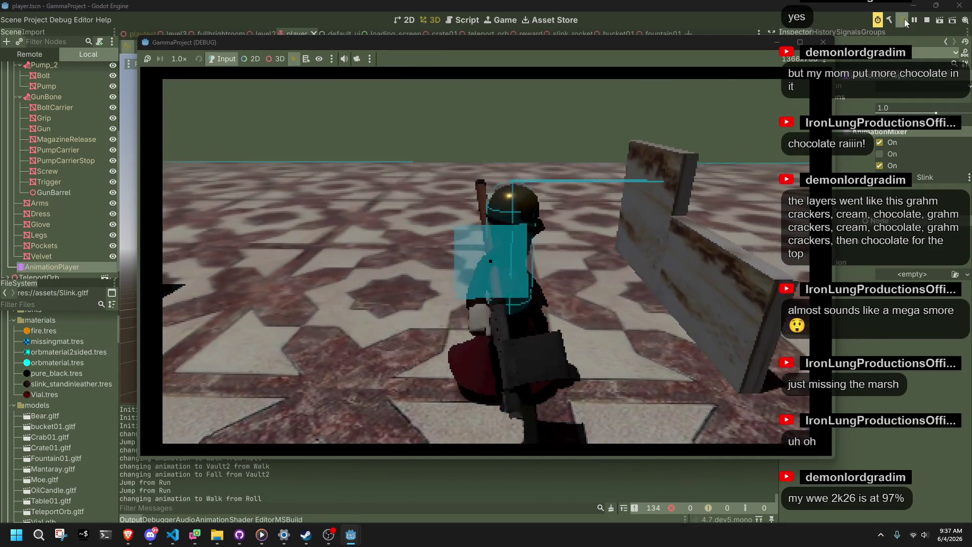
pyautogui.press('space')
pyautogui.press('space')
pyautogui.press('space')
pyautogui.press('w')
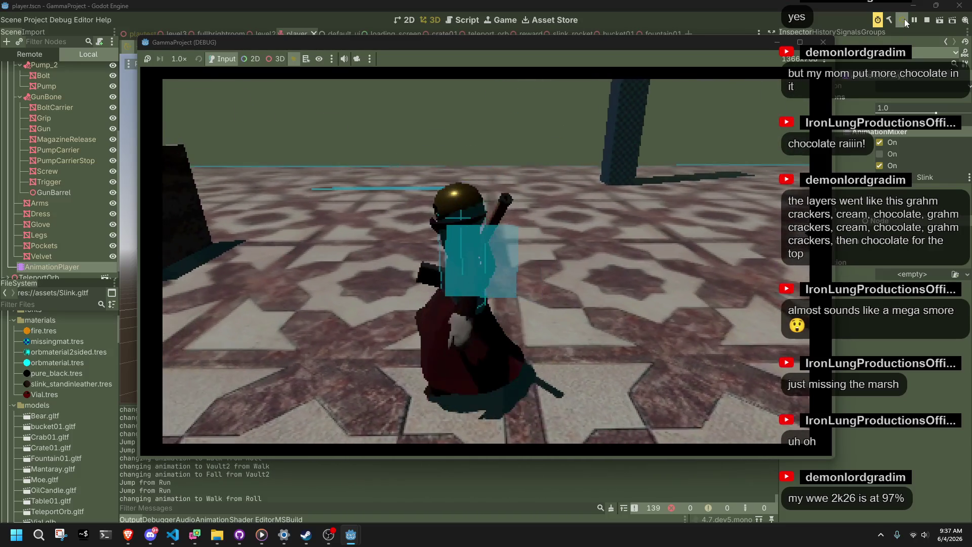
pyautogui.press('a')
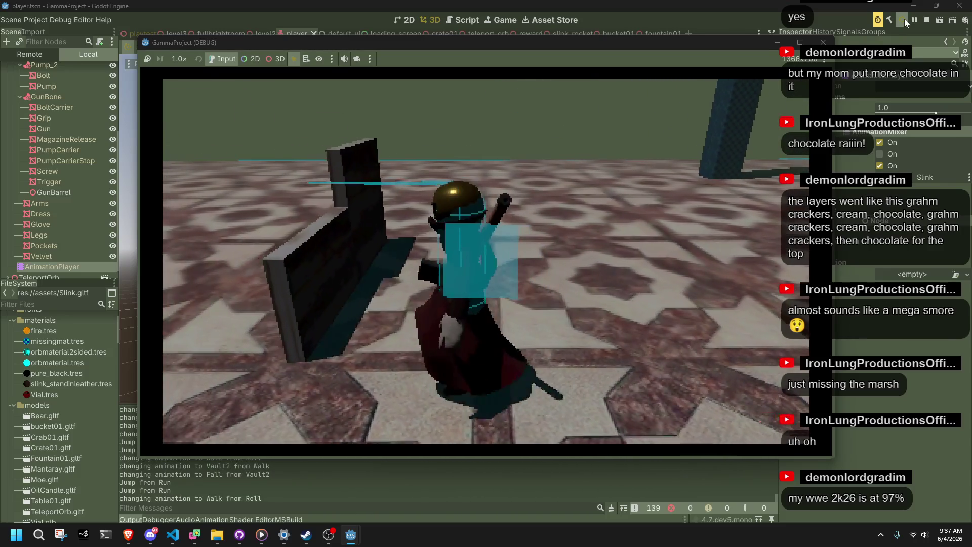
pyautogui.press('space')
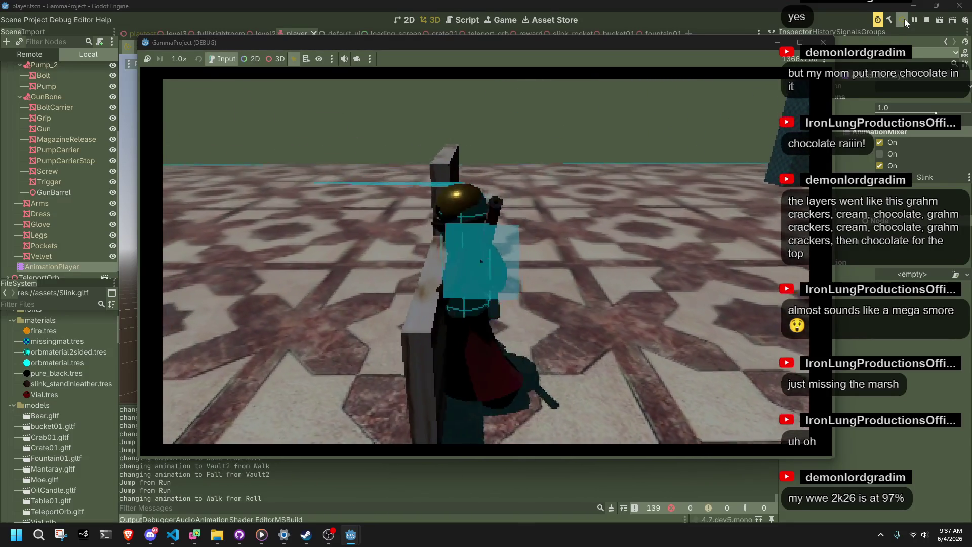
pyautogui.press('space')
pyautogui.press('space')
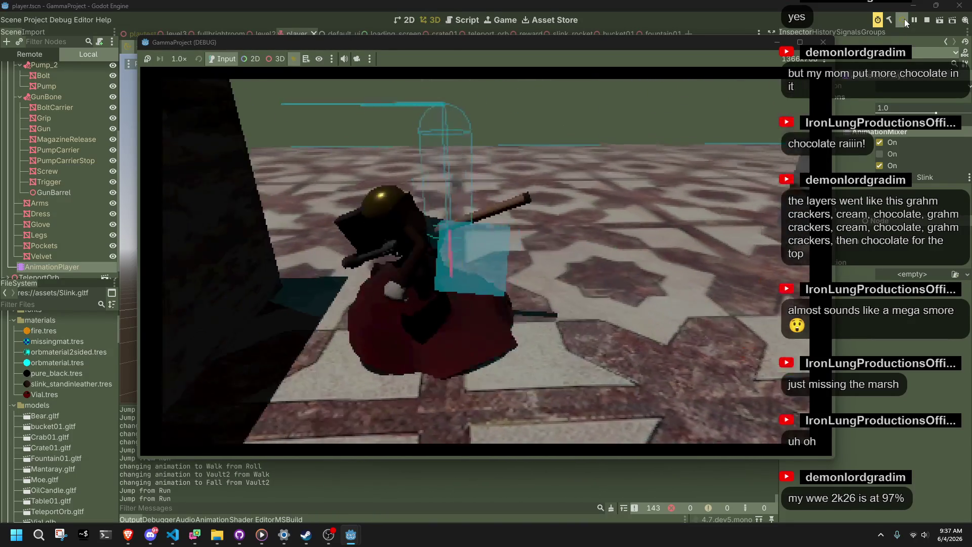
pyautogui.press('d')
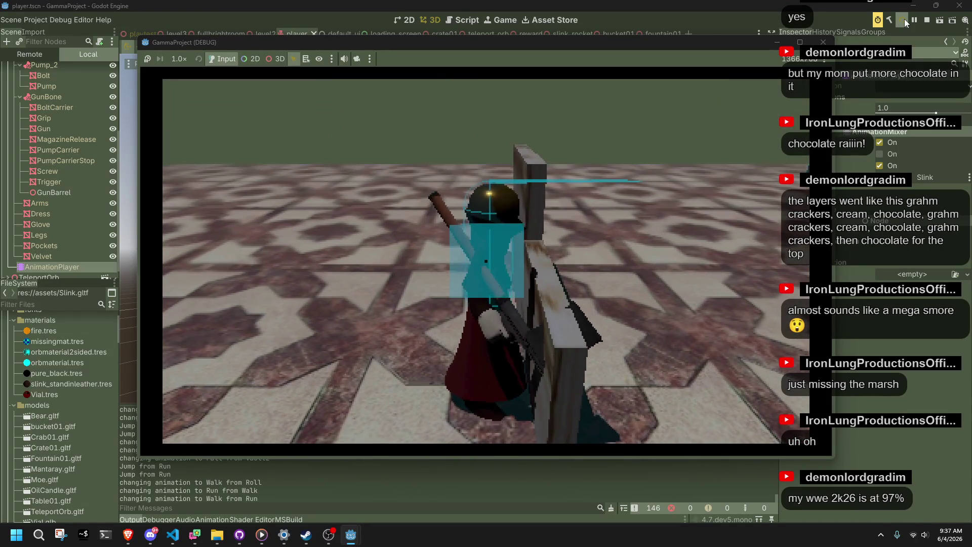
pyautogui.press('space')
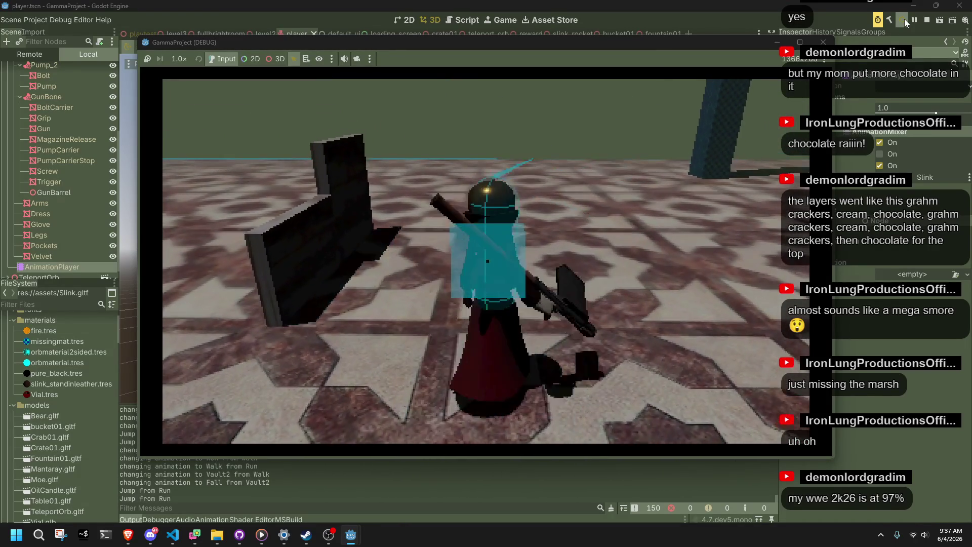
pyautogui.press('space')
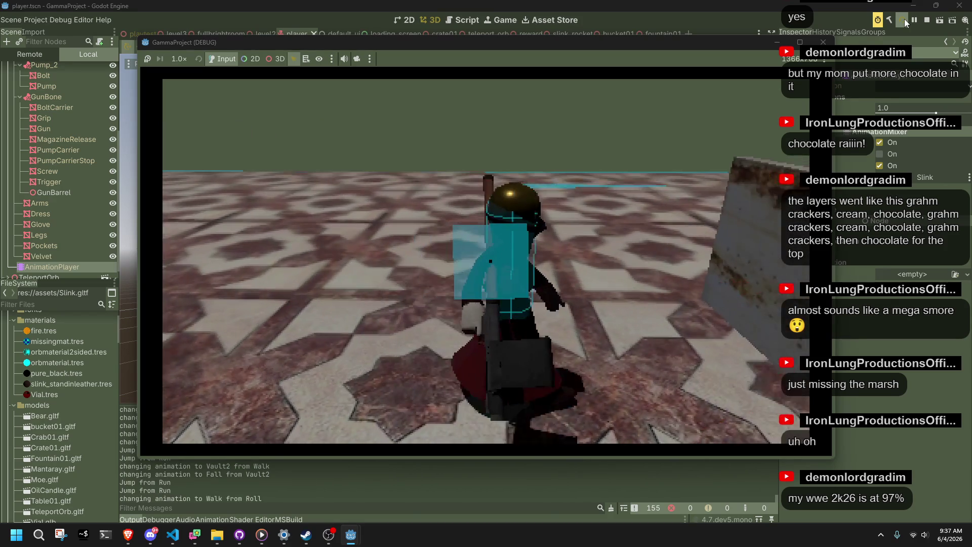
pyautogui.click(823, 42)
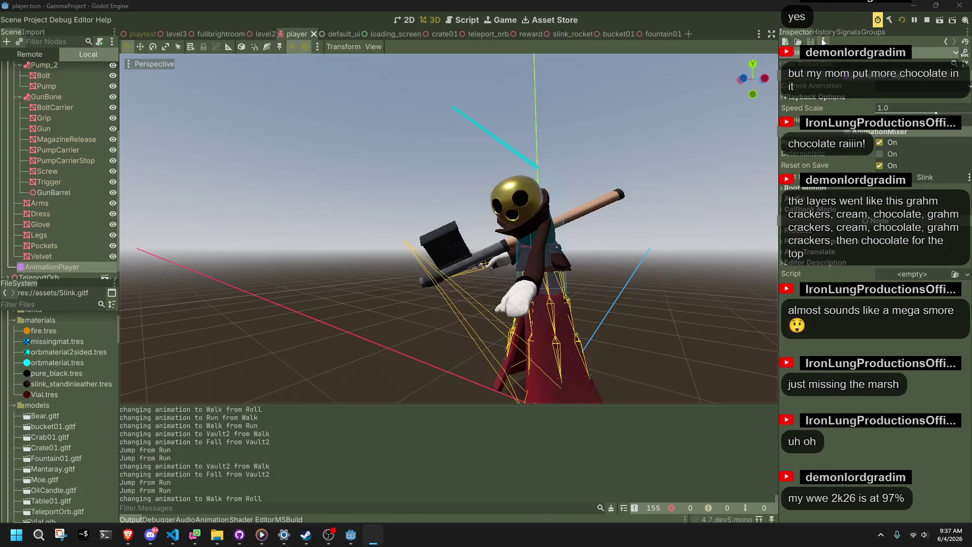
pyautogui.click(173, 534)
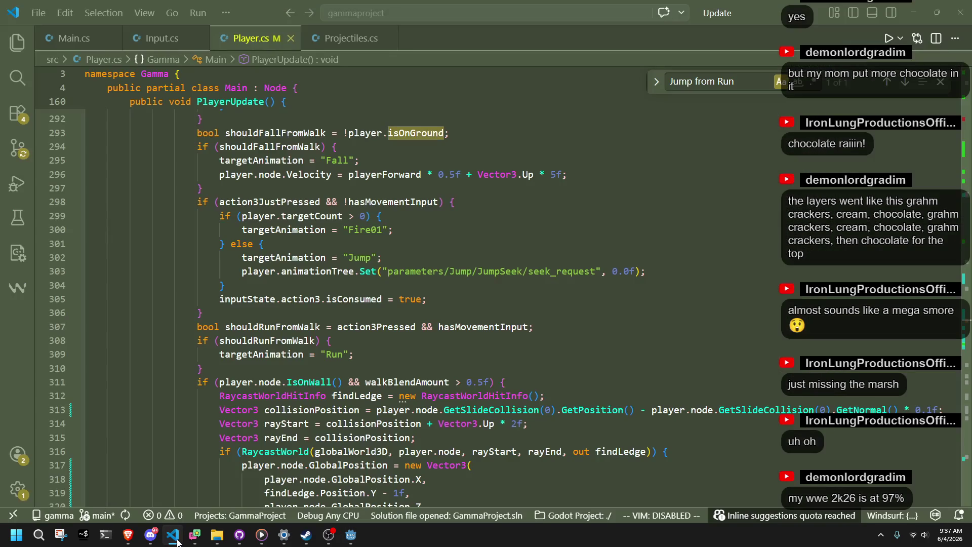
pyautogui.scroll(-3, 315, 367)
pyautogui.hotkey('ctrl', 'f')
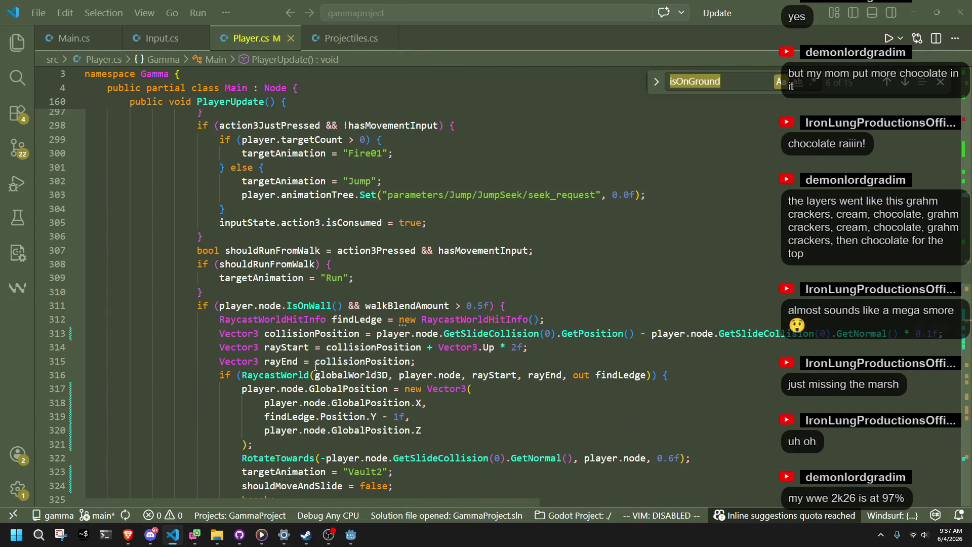
pyautogui.write('Jump from Run')
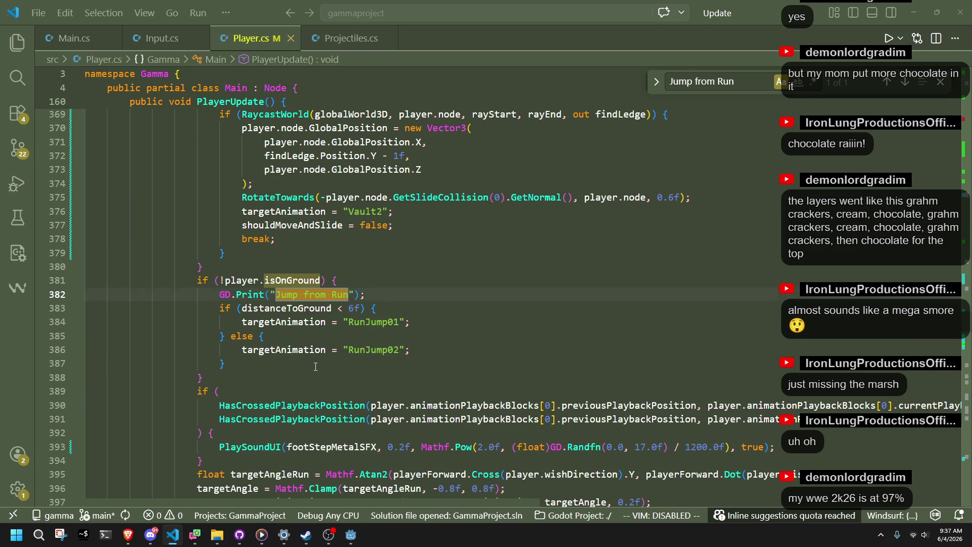
pyautogui.click(315, 367)
pyautogui.scroll(-6, 247, 292)
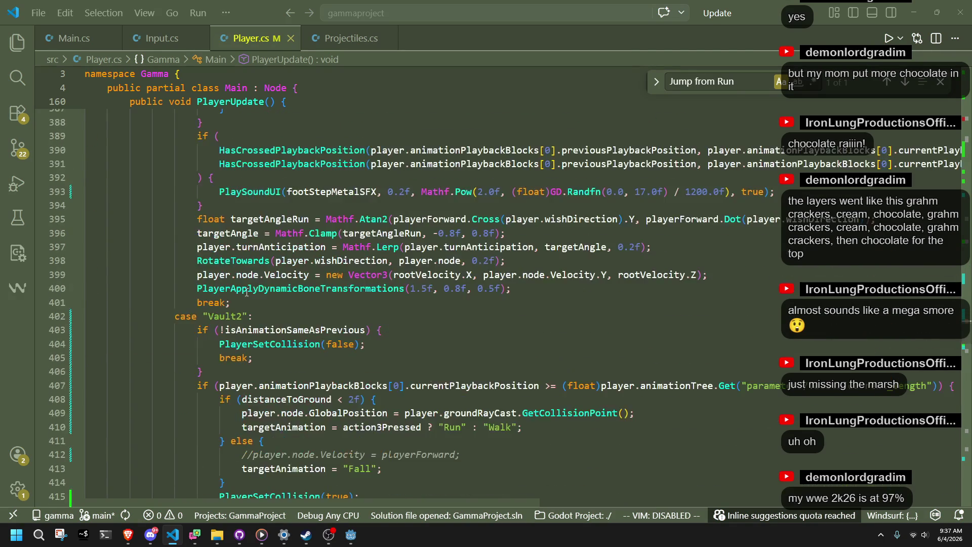
pyautogui.scroll(6, 247, 292)
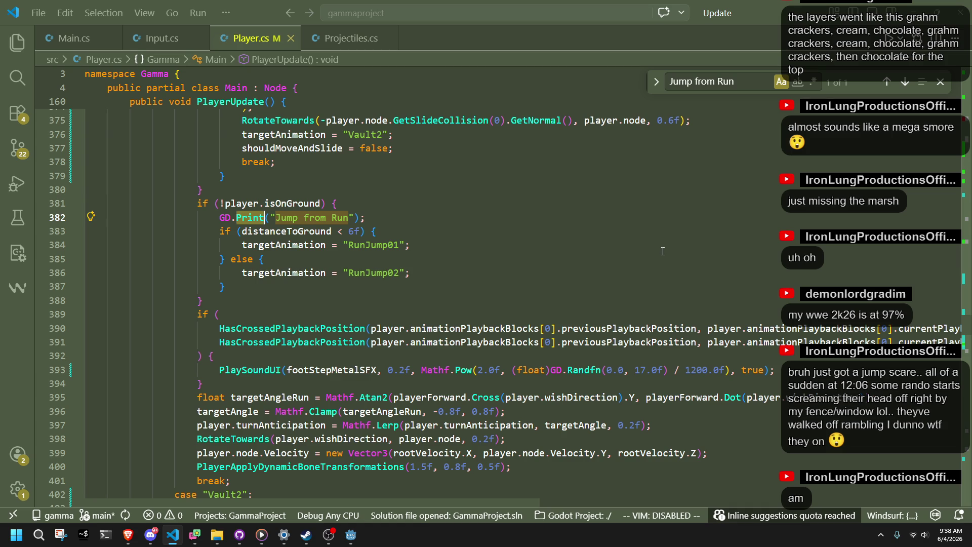
pyautogui.click(453, 297)
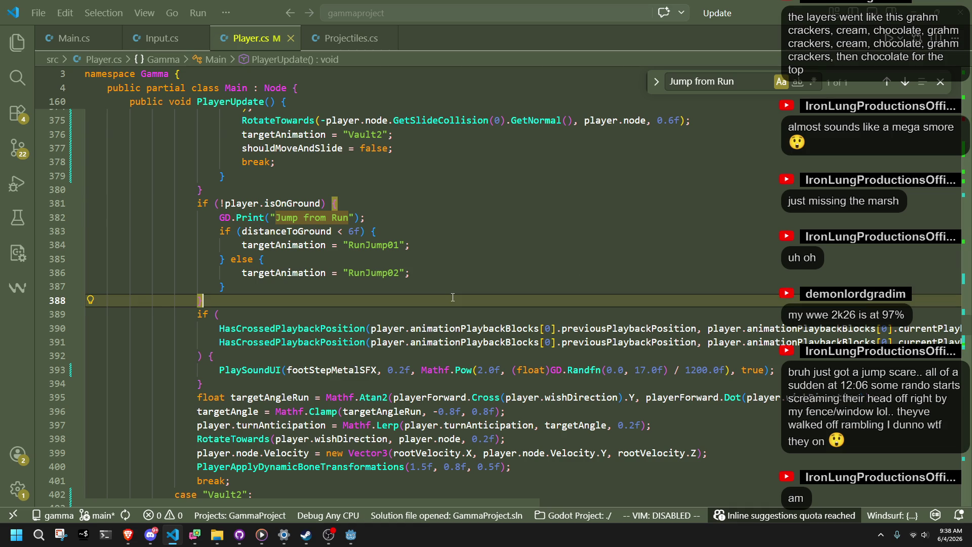
pyautogui.hotkey('alt', 'Tab')
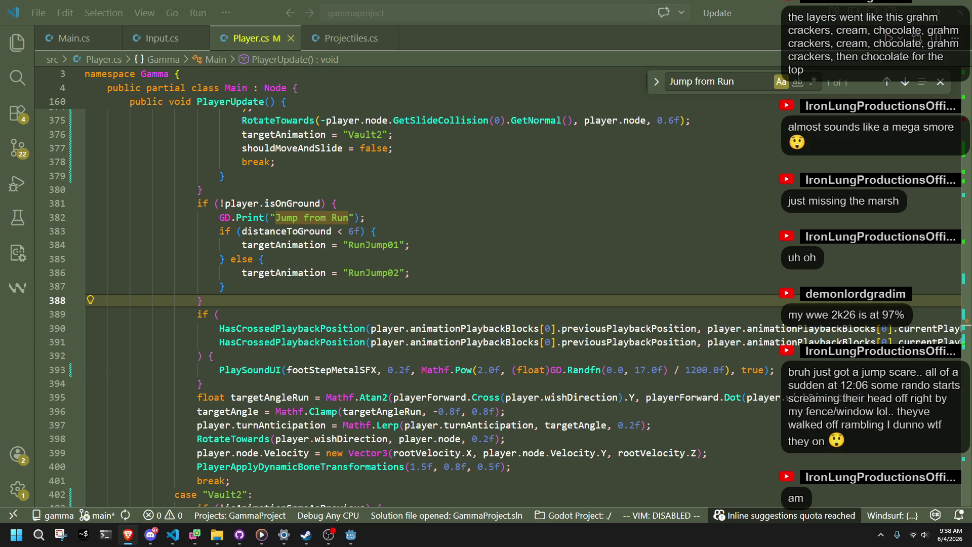
pyautogui.hotkey('alt', 'Tab')
pyautogui.press('Up')
pyautogui.press('Up')
pyautogui.press('Down')
pyautogui.press('Down')
pyautogui.click(319, 315)
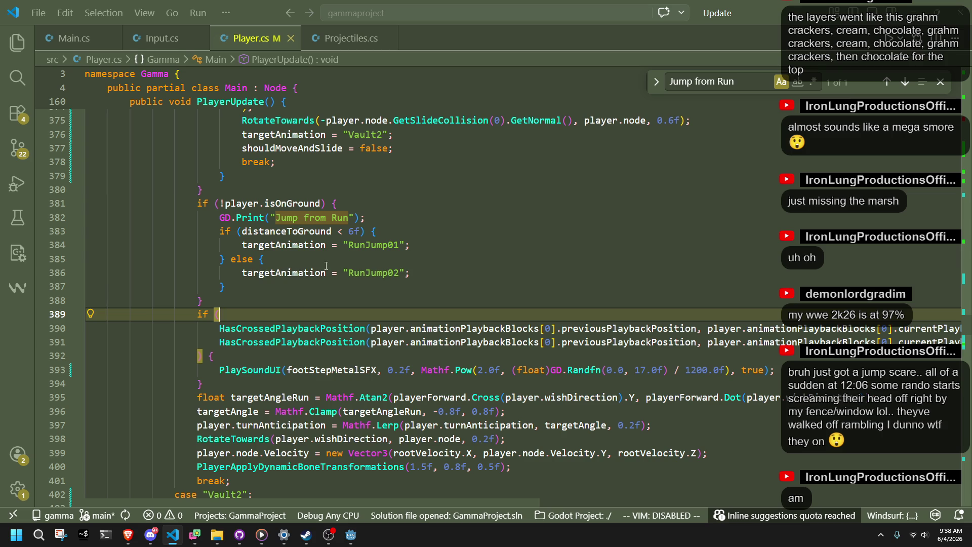
pyautogui.hotkey('alt', 'Tab')
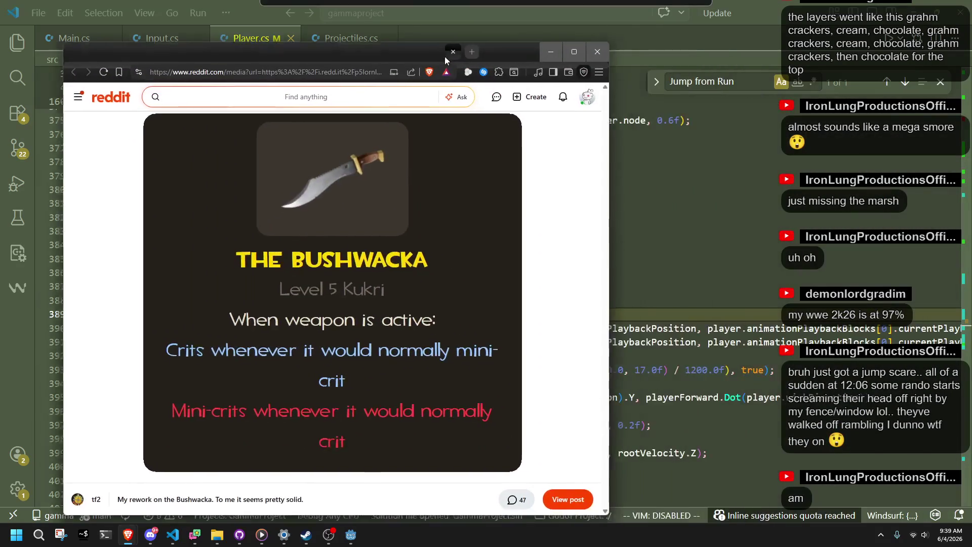
# Zoom into the Strange Jarate trade image and pan across it
pyautogui.click(968, 109)
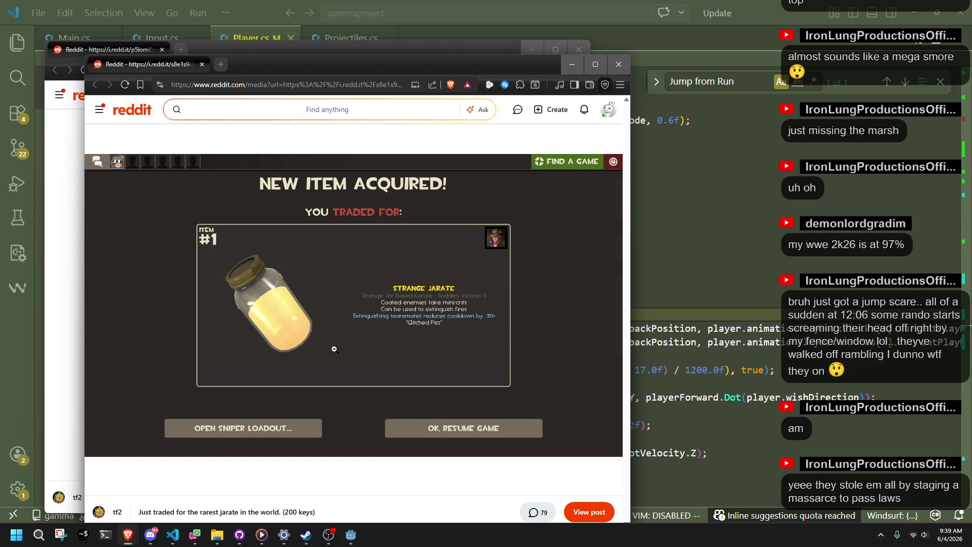
pyautogui.click(334, 349)
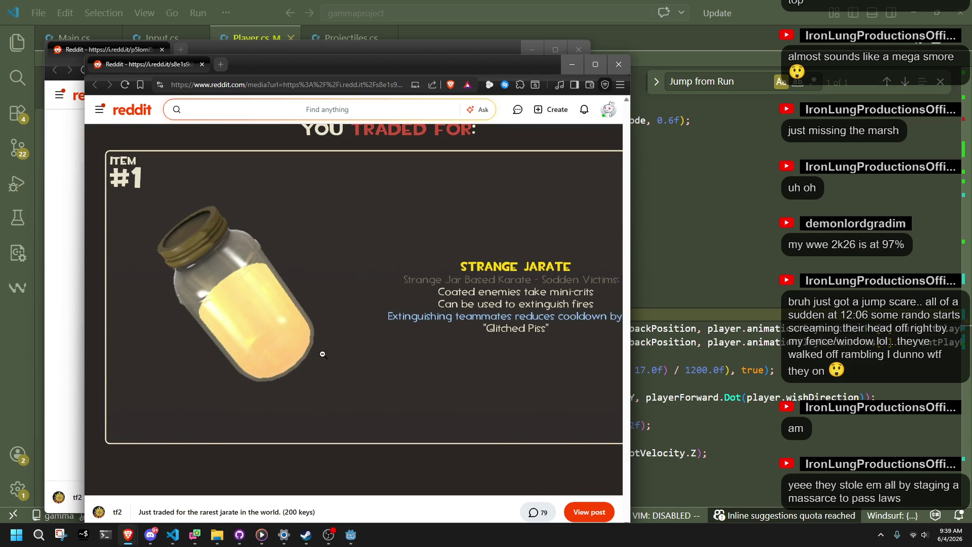
pyautogui.hscroll(2, 332, 364)
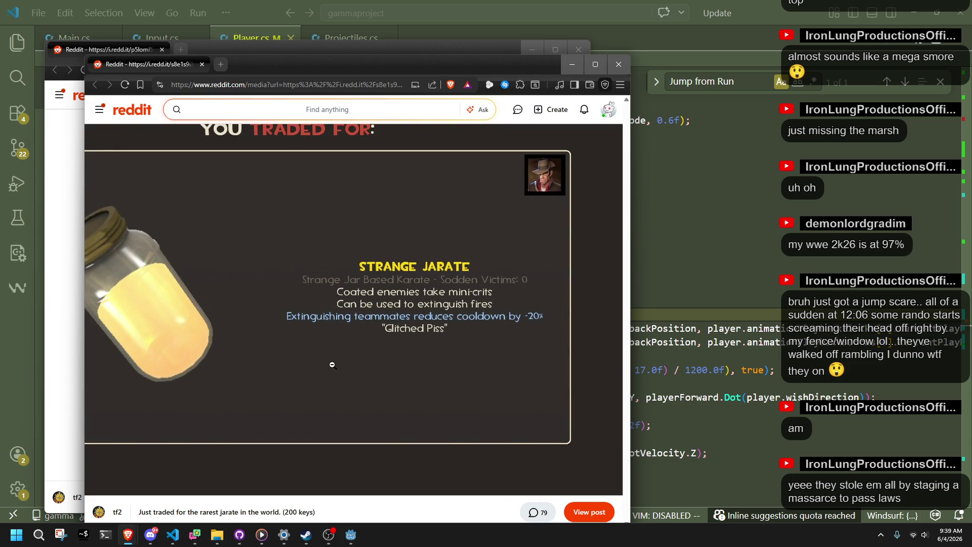
pyautogui.hscroll(-1, 332, 364)
pyautogui.hscroll(1, 332, 365)
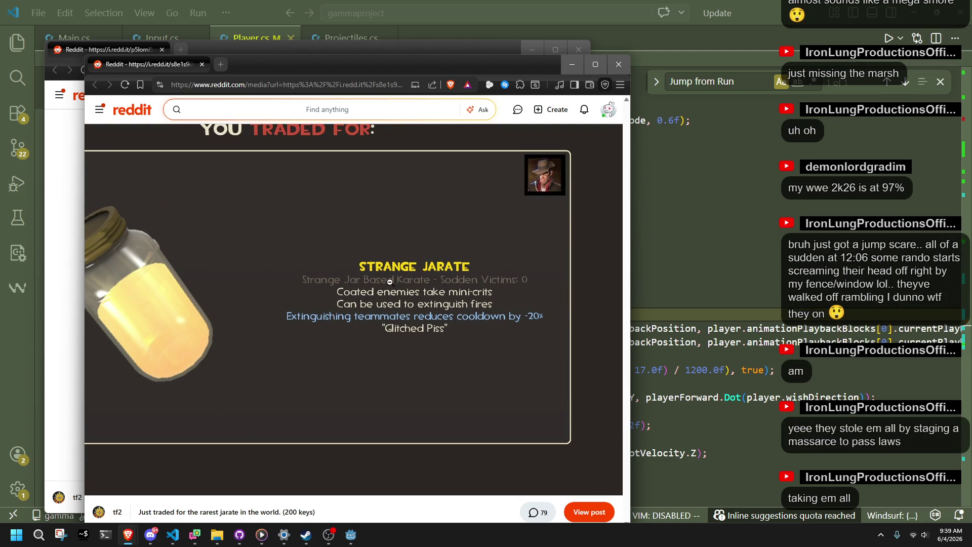
# Move and narrow the Bushwacka post window to the right, then close the jarate window
pyautogui.click(262, 49)
pyautogui.moveTo(262, 49)
pyautogui.mouseDown()
pyautogui.moveTo(382, 87)
pyautogui.moveTo(664, 77)
pyautogui.moveTo(733, 51)
pyautogui.moveTo(634, 53)
pyautogui.mouseUp()
pyautogui.moveTo(421, 147); pyautogui.dragTo(571, 174)
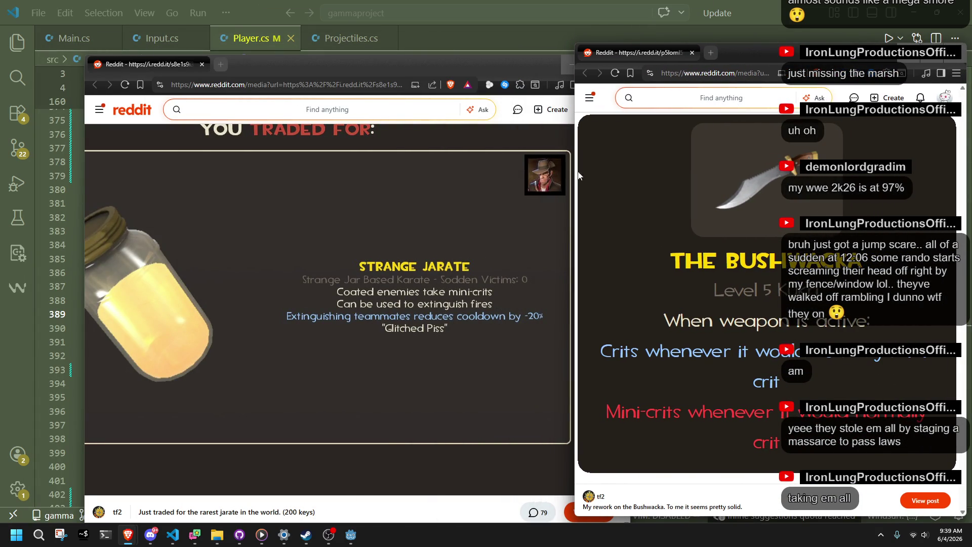
pyautogui.moveTo(760, 48); pyautogui.dragTo(755, 58)
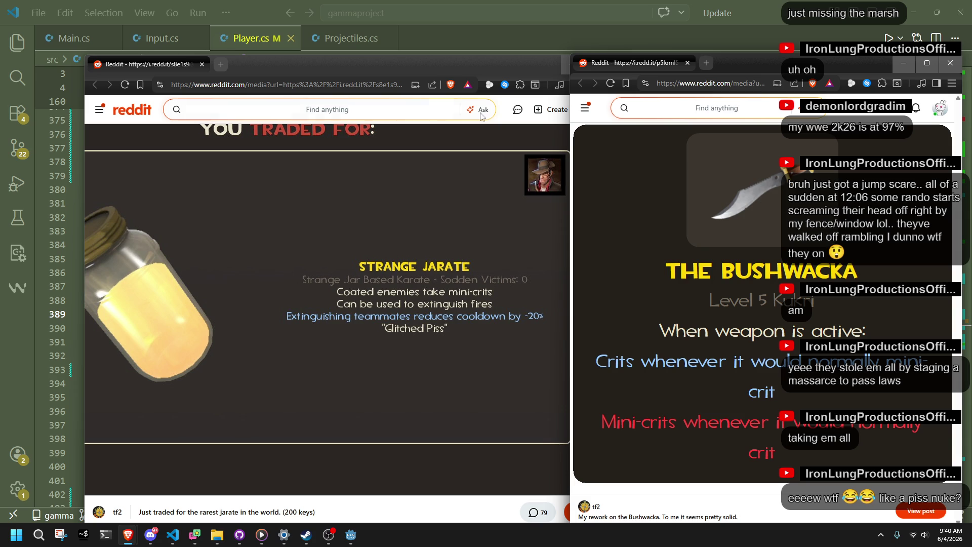
pyautogui.click(201, 68)
pyautogui.click(200, 66)
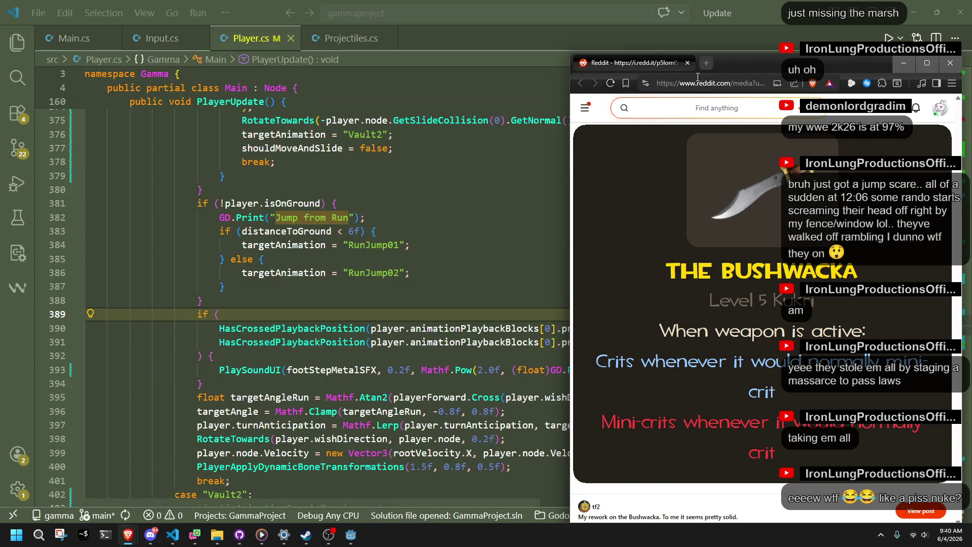
# Close the Bushwacka post window and put the caret in the "Jump from Run" airborne block
pyautogui.click(688, 63)
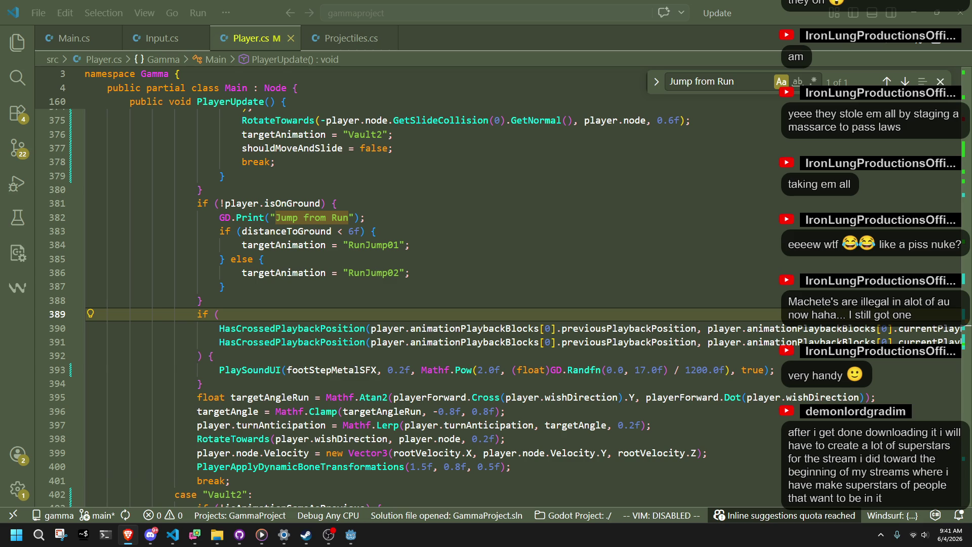
pyautogui.click(792, 215)
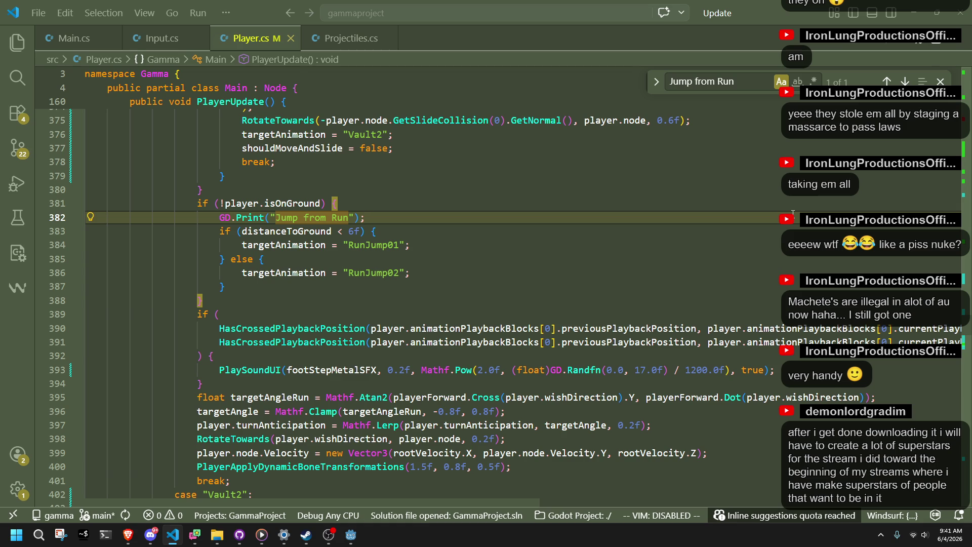
pyautogui.click(426, 302)
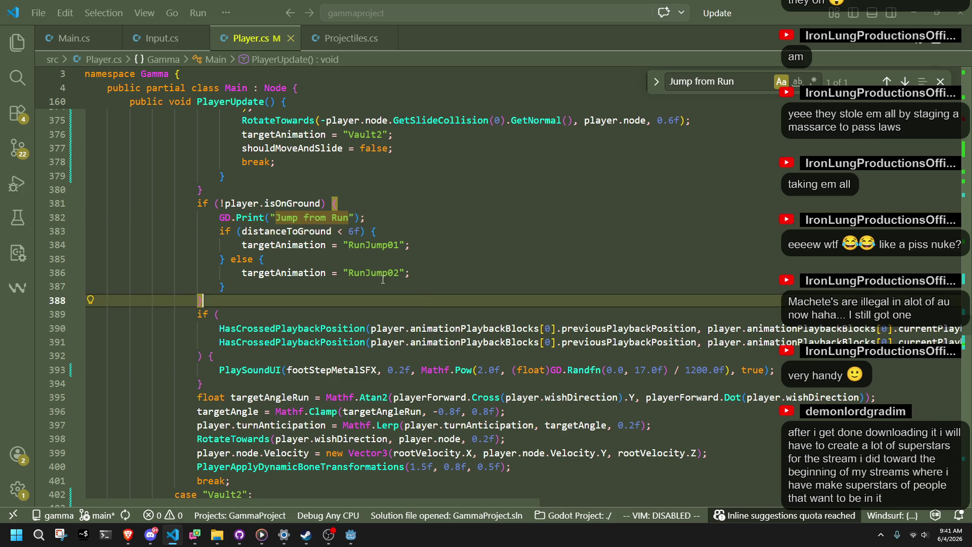
# Place the caret after the 'Jump from Run' text and scroll through the surrounding Player.cs code
pyautogui.click(349, 217)
pyautogui.scroll(5, 398, 309)
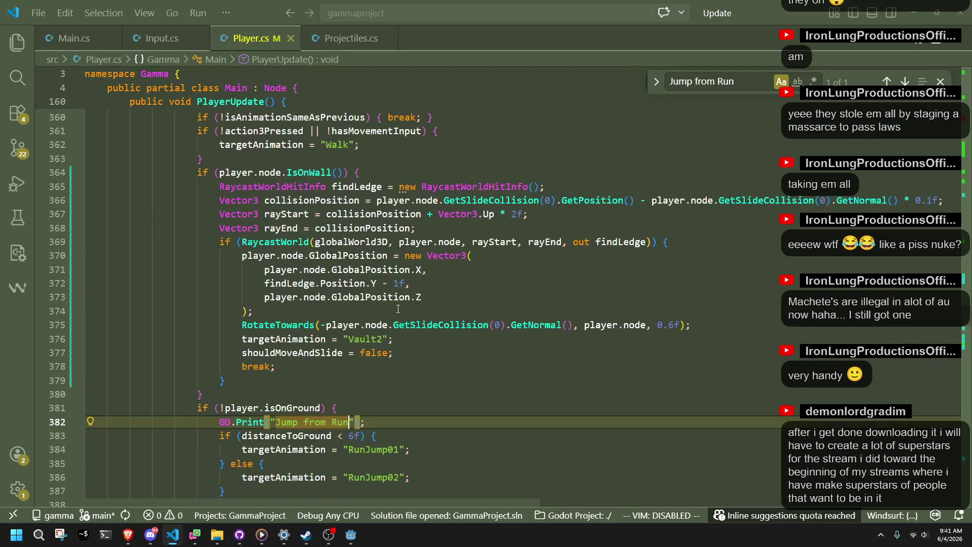
pyautogui.scroll(2, 398, 309)
pyautogui.scroll(-2, 385, 289)
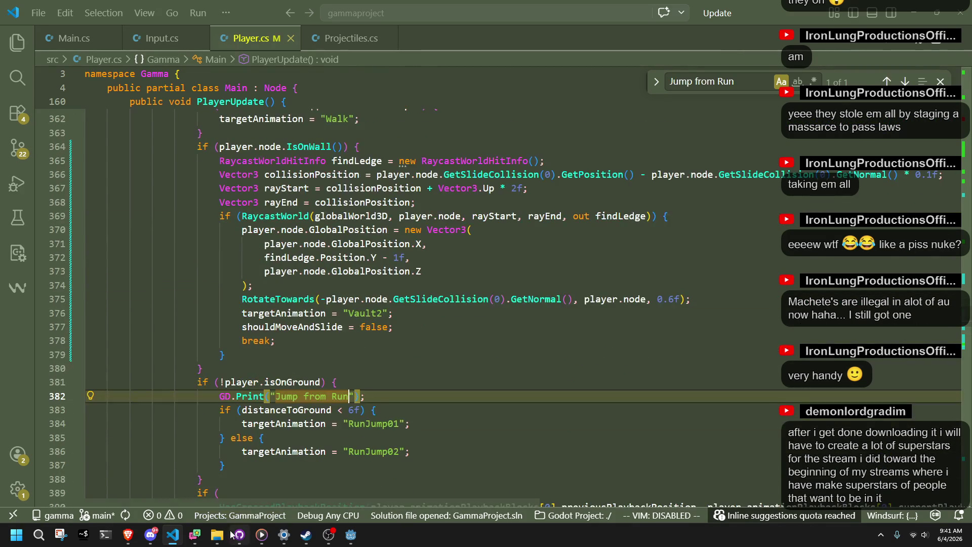
pyautogui.scroll(11, 254, 453)
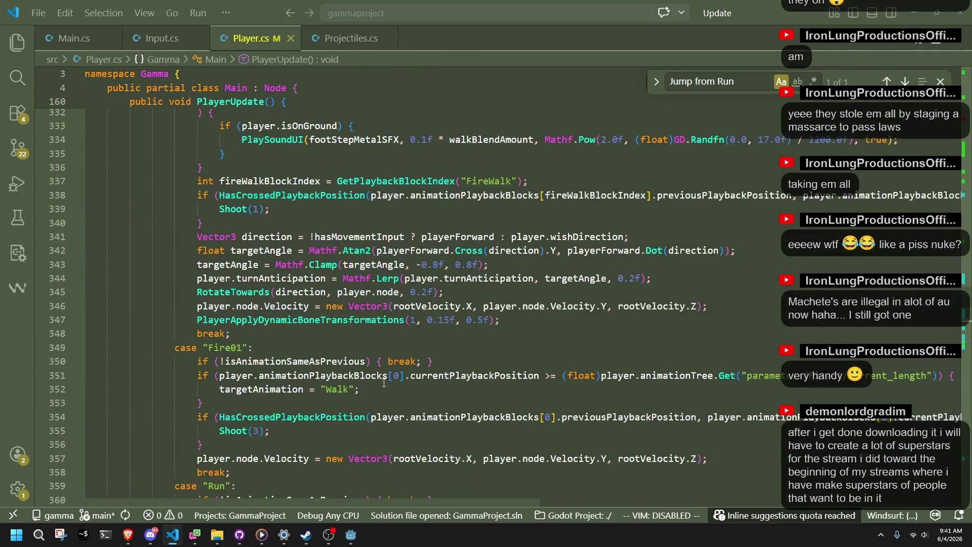
pyautogui.scroll(3, 383, 383)
# Search Player.cs for Start("Run" and then 'target' to find where targetAnimation is set
pyautogui.hotkey('ctrl', 'f')
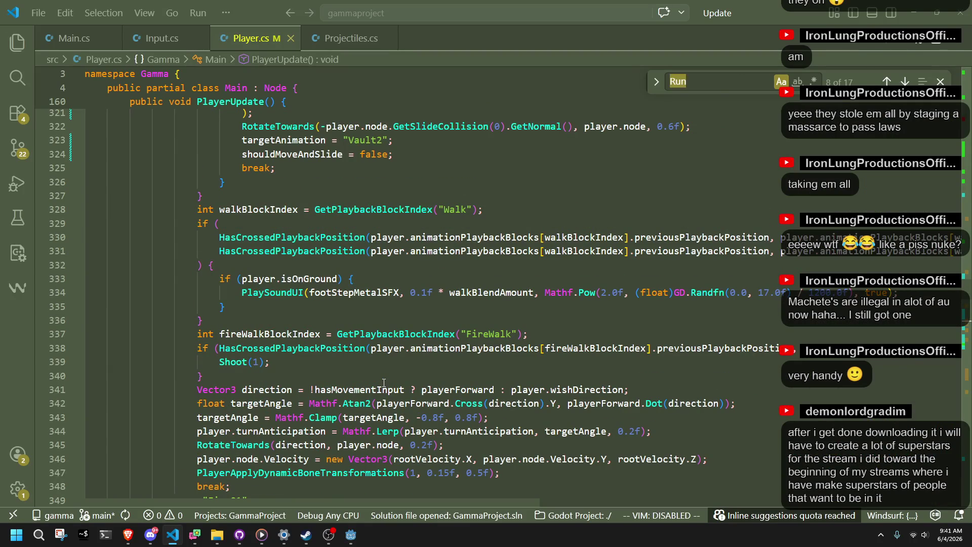
pyautogui.write('Start("Run')
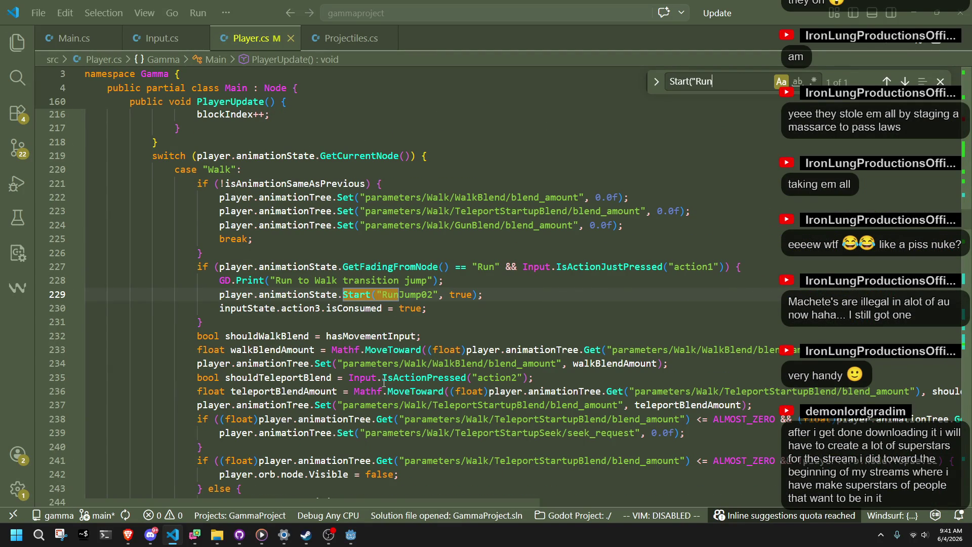
pyautogui.write('"')
pyautogui.press('BackSpace')
pyautogui.press('BackSpace')
pyautogui.press('BackSpace')
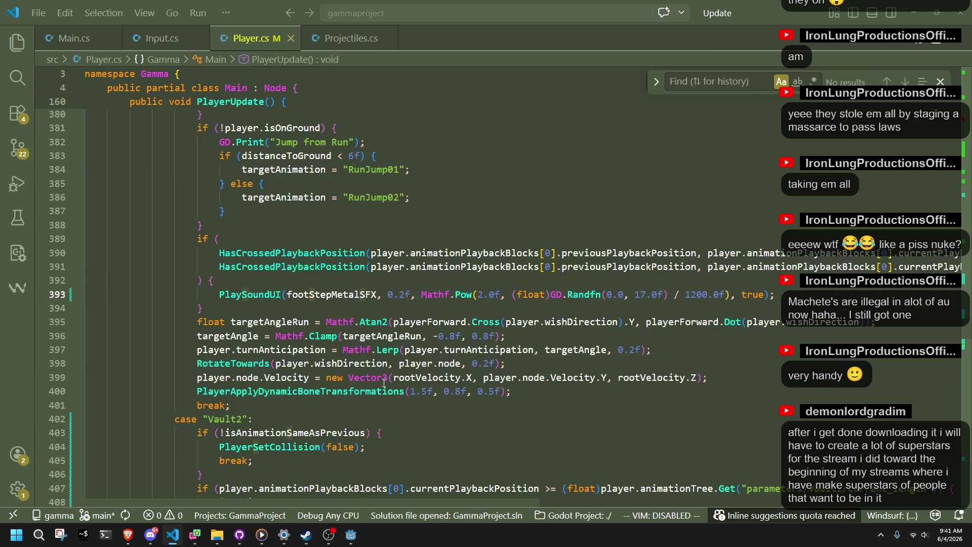
pyautogui.write('target')
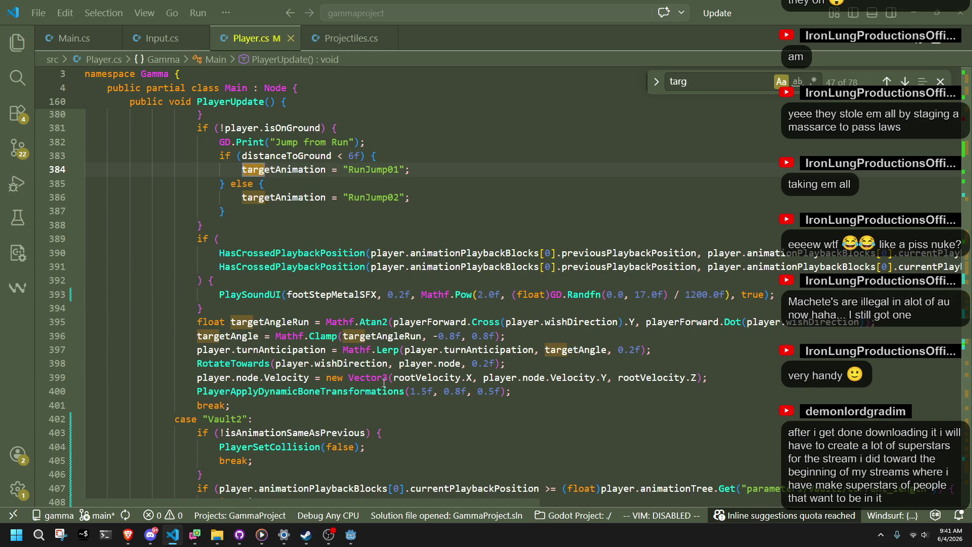
pyautogui.press('BackSpace')
pyautogui.press('BackSpace')
pyautogui.press('BackSpace')
pyautogui.click(352, 540)
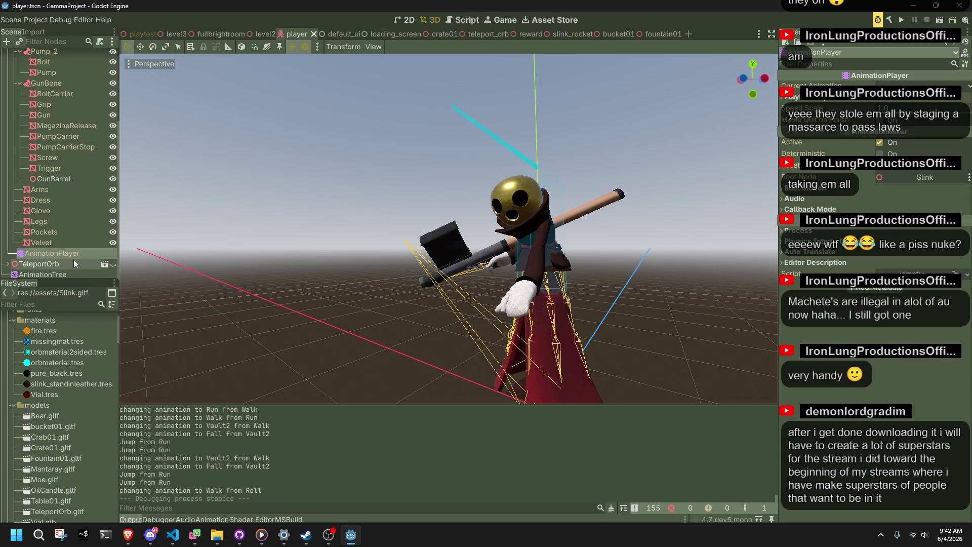
# Preview the Vault2 and Run states in the player's AnimationTree, then launch the game
pyautogui.click(63, 274)
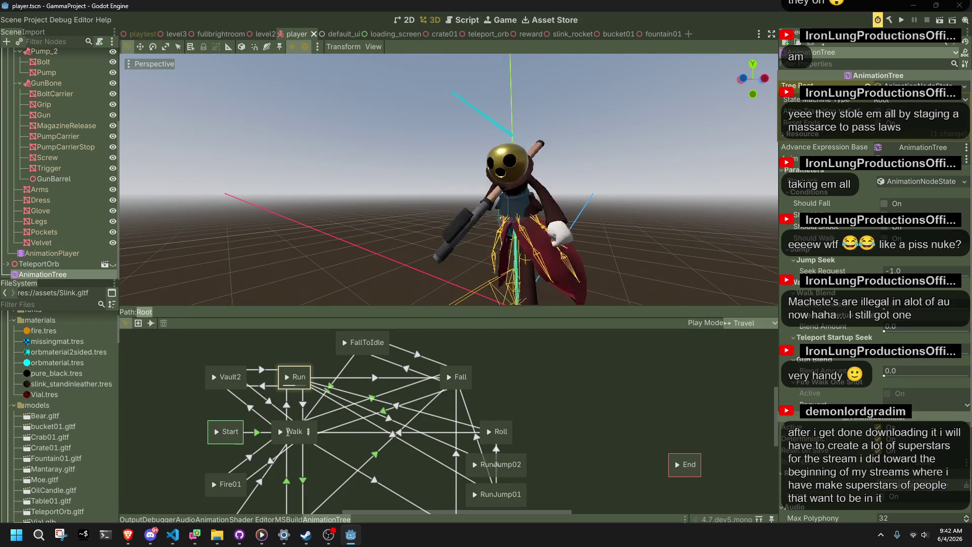
pyautogui.click(220, 376)
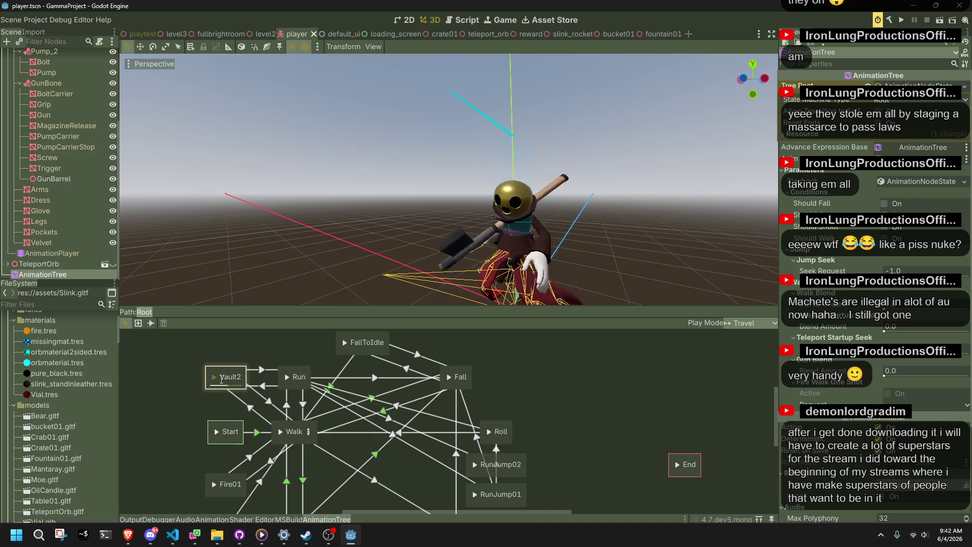
pyautogui.click(285, 383)
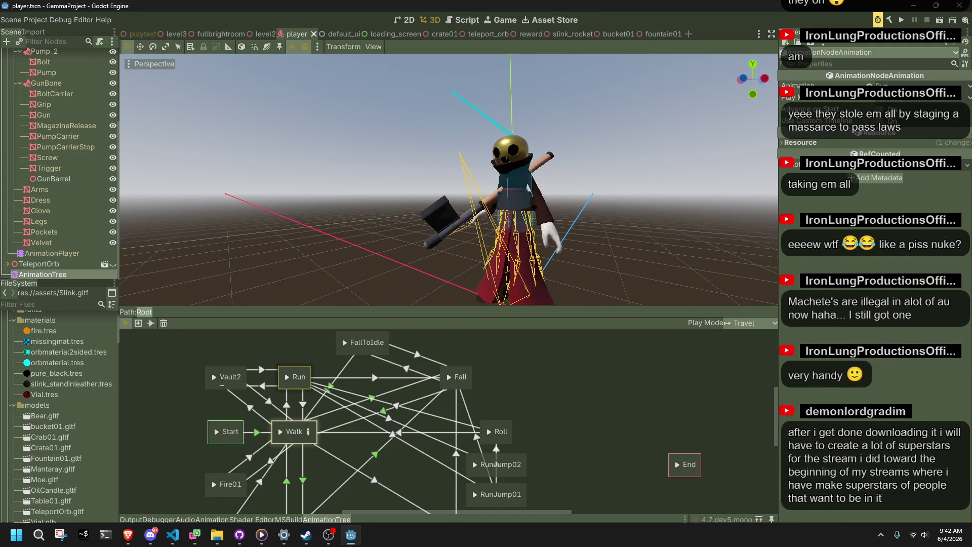
pyautogui.click(285, 381)
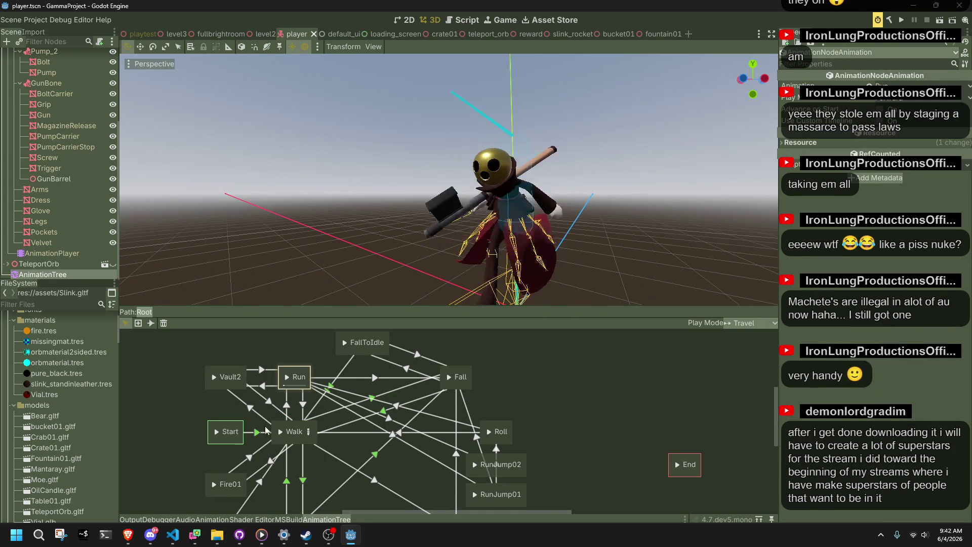
pyautogui.click(285, 381)
pyautogui.click(215, 377)
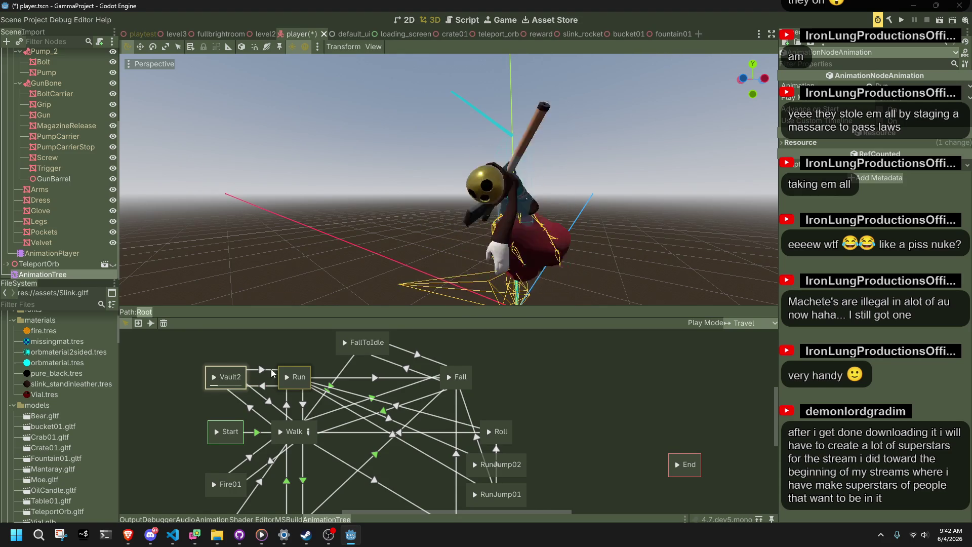
pyautogui.click(215, 377)
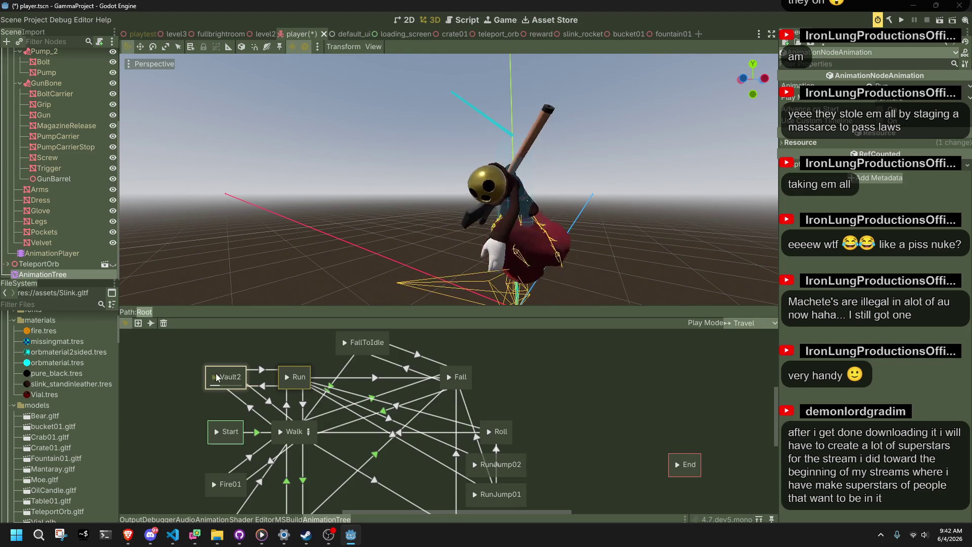
pyautogui.click(901, 20)
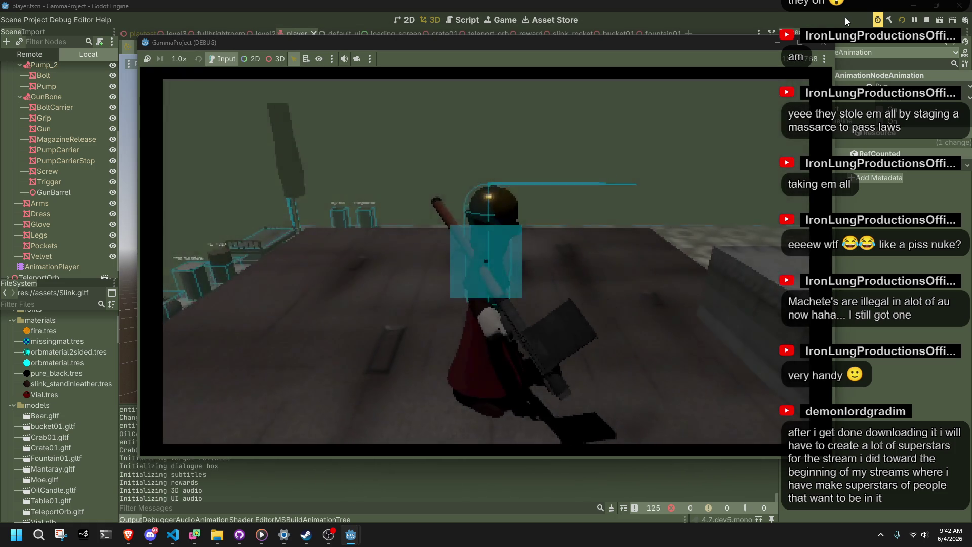
# Run-jump, vault onto a block, drop off it, vault another block, then stop with F8
pyautogui.press('space')
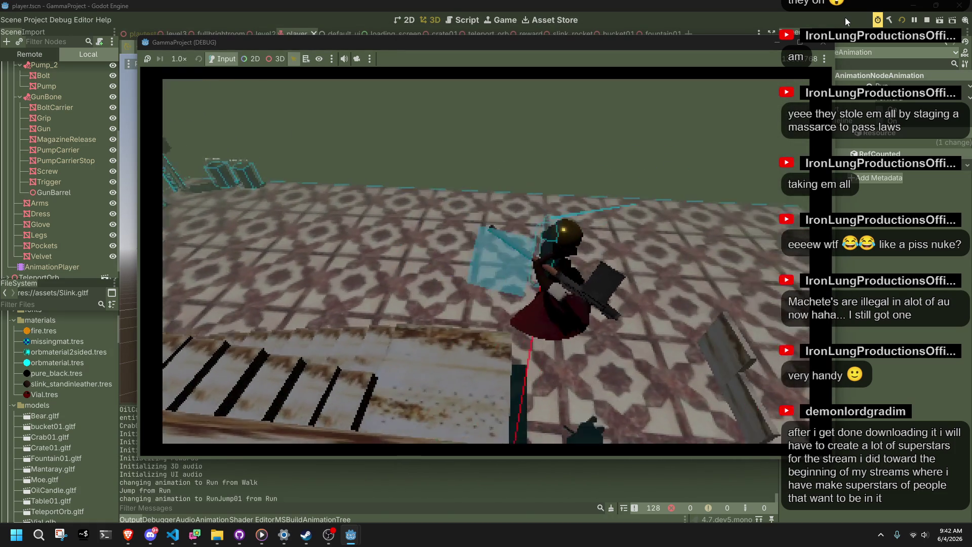
pyautogui.press('w')
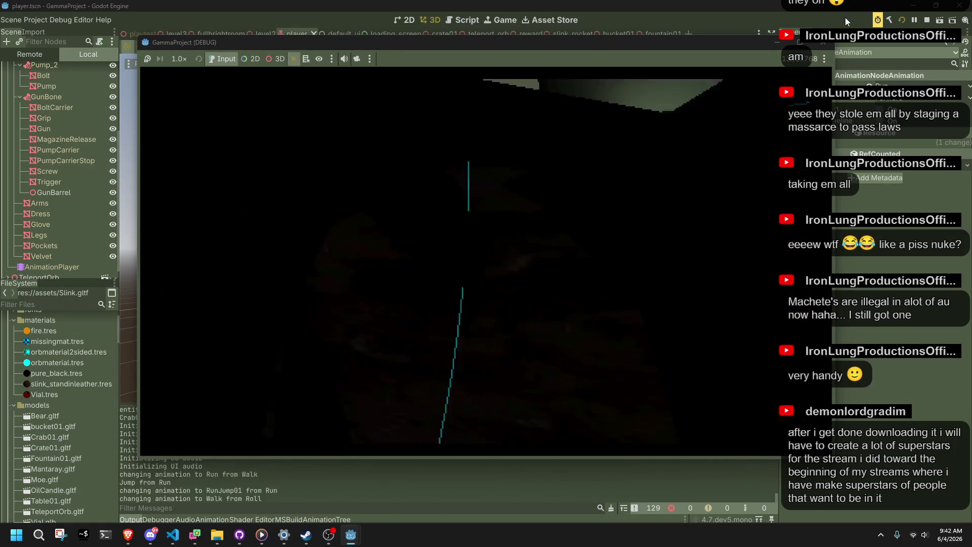
pyautogui.press('space')
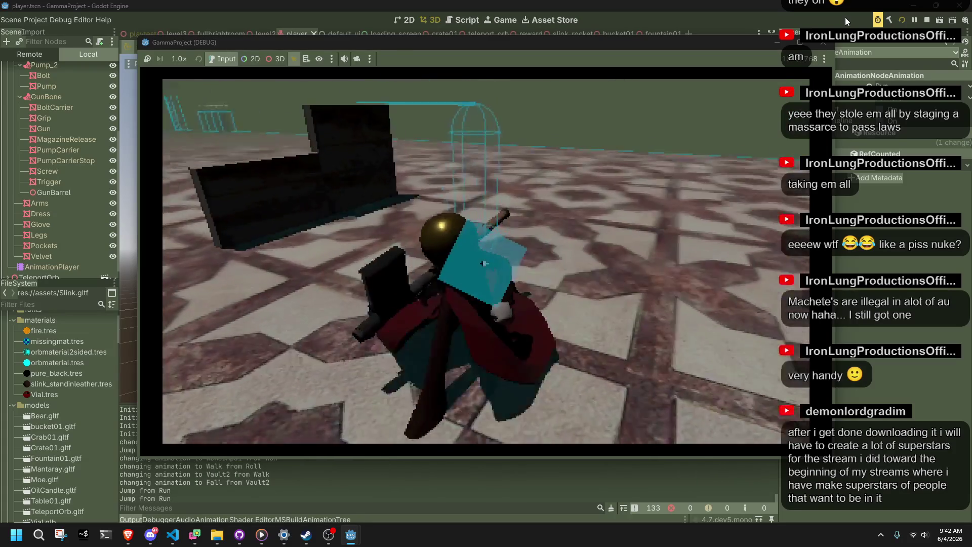
pyautogui.press('w')
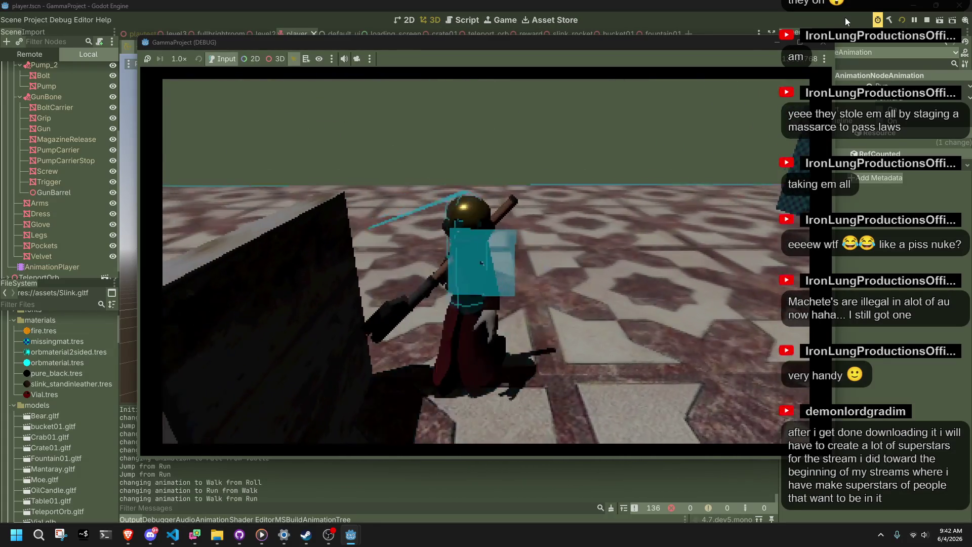
pyautogui.press('w')
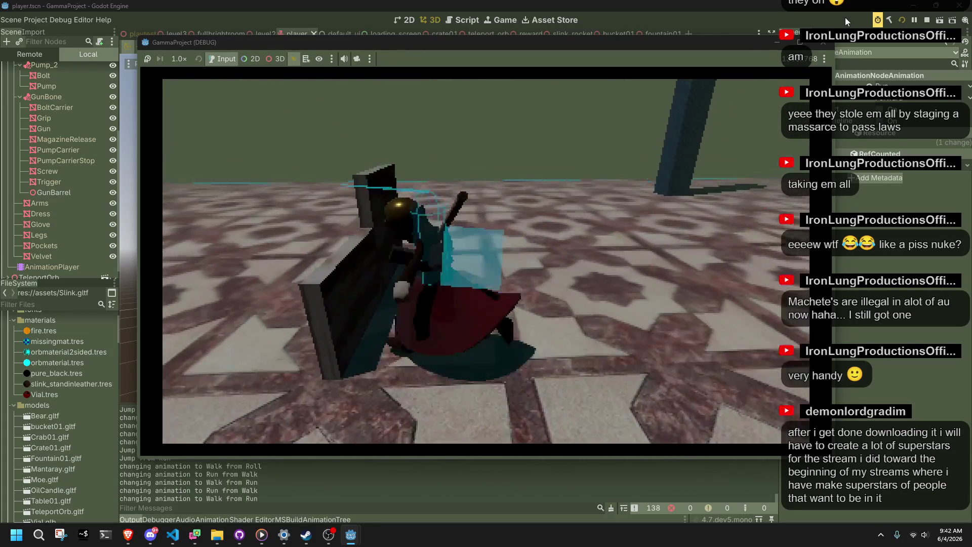
pyautogui.press('space')
pyautogui.press('space')
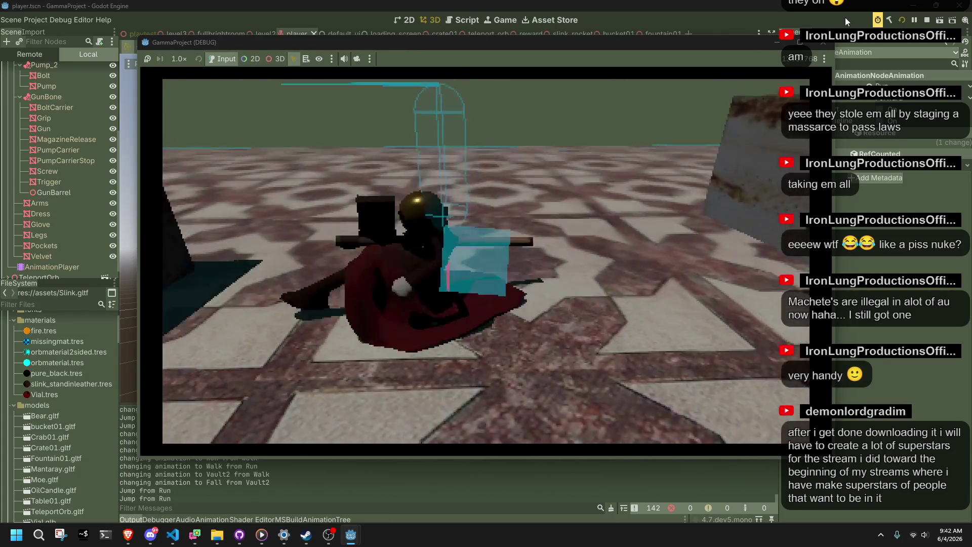
pyautogui.press('F8')
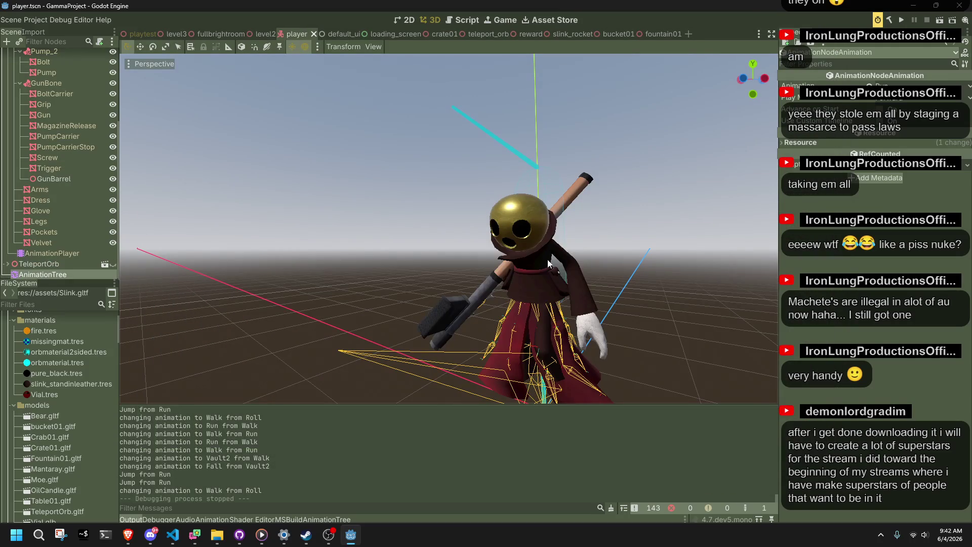
# Launch Blender 4.4 and open slink.blend from the recent files
pyautogui.click(40, 537)
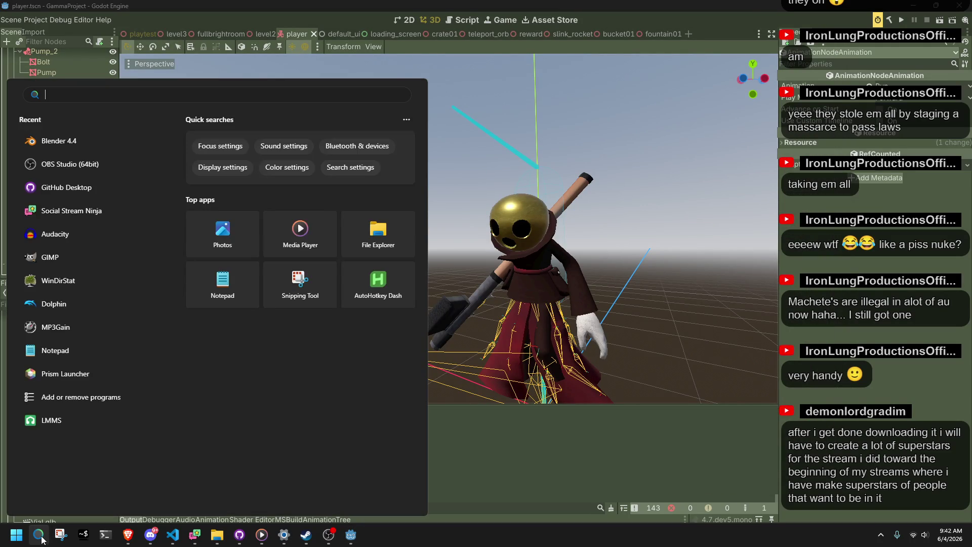
pyautogui.click(75, 142)
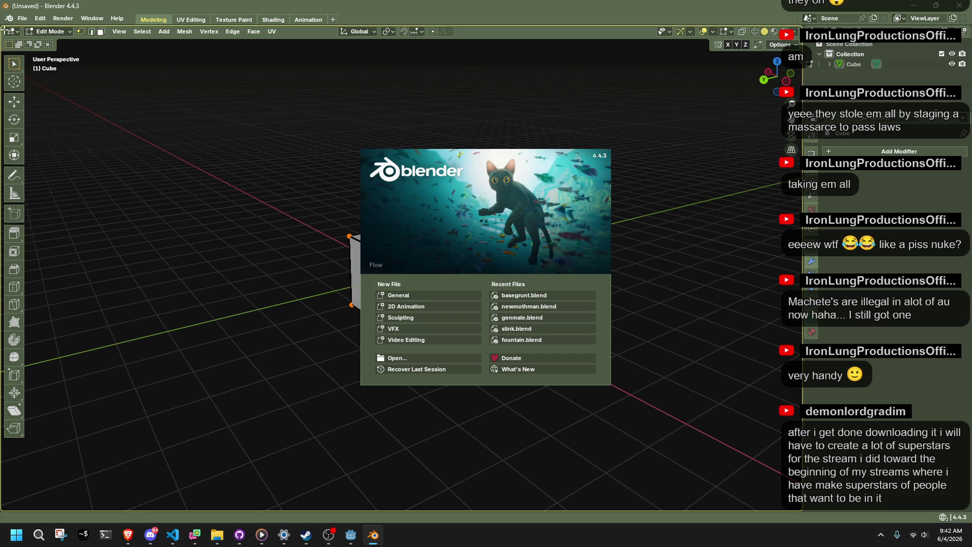
pyautogui.click(24, 20)
pyautogui.click(22, 18)
pyautogui.moveTo(46, 50)
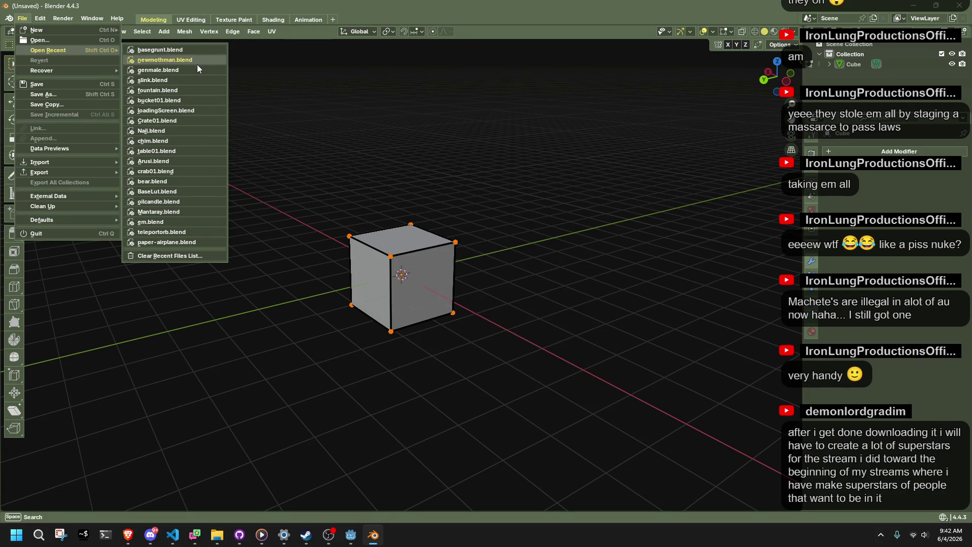
pyautogui.click(174, 80)
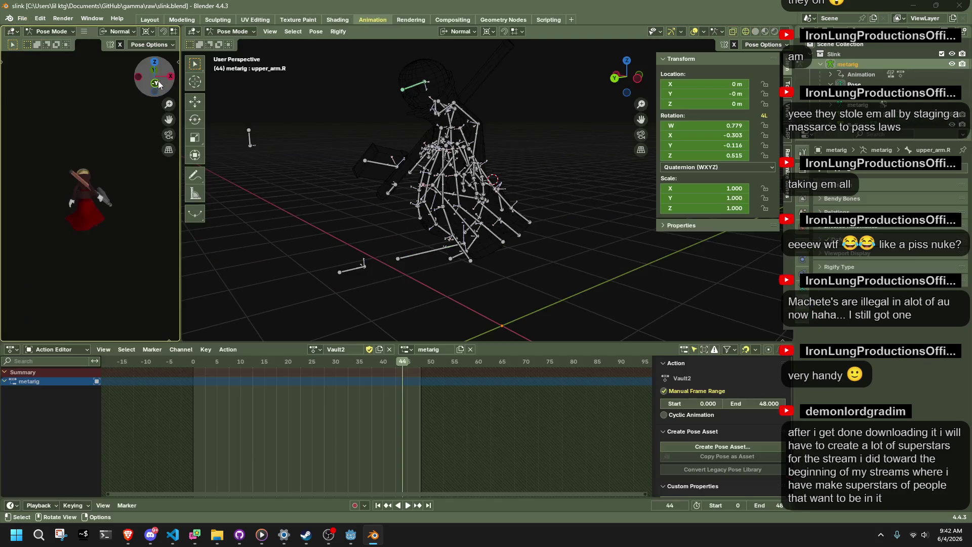
# Select the Base bone and stop the Vault2 animation at frame 32, viewing the rig from the left
pyautogui.press('a')
pyautogui.press('space')
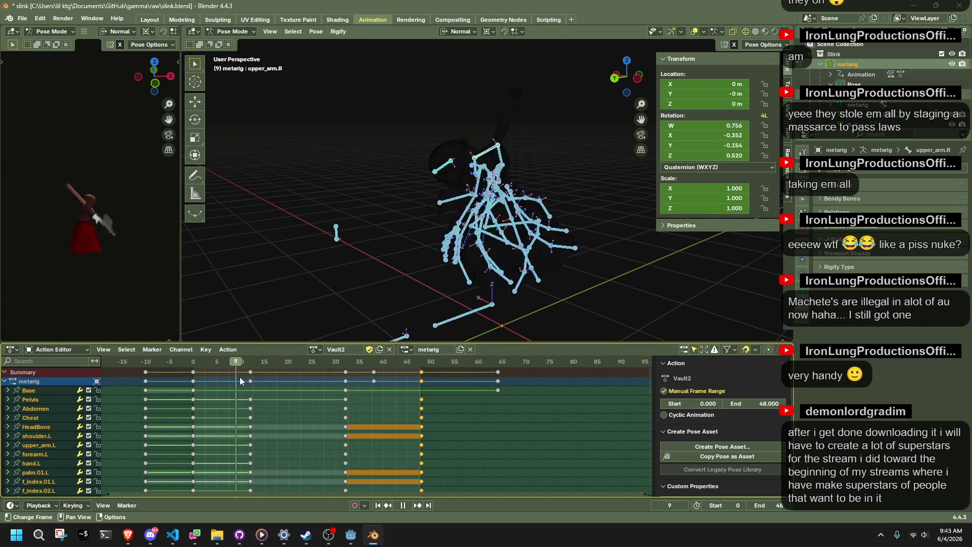
pyautogui.press('space')
pyautogui.click(409, 276)
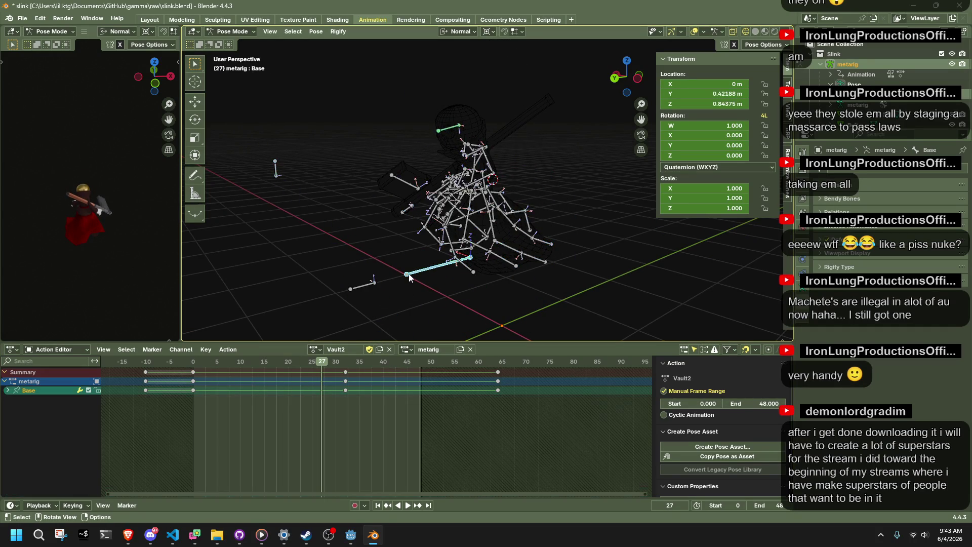
pyautogui.press('space')
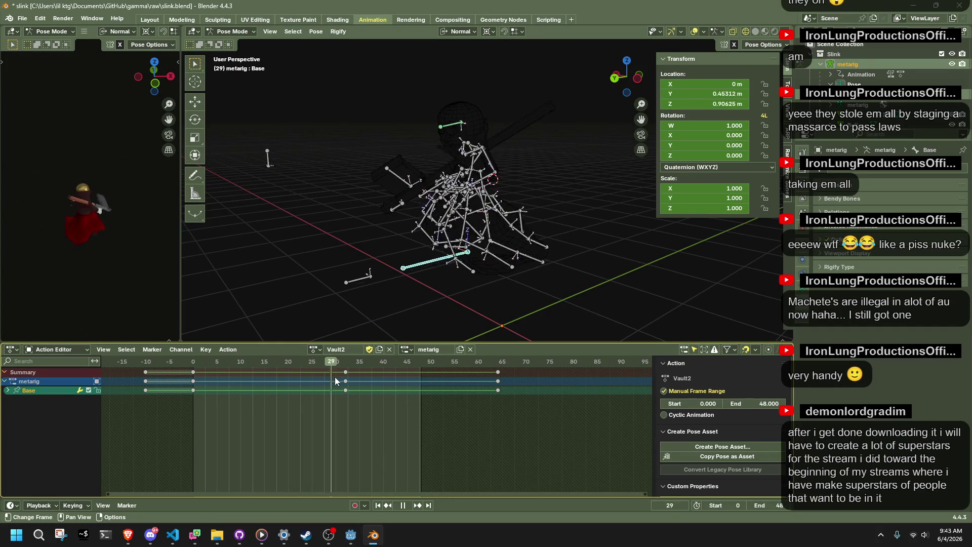
pyautogui.press('space')
pyautogui.click(637, 77)
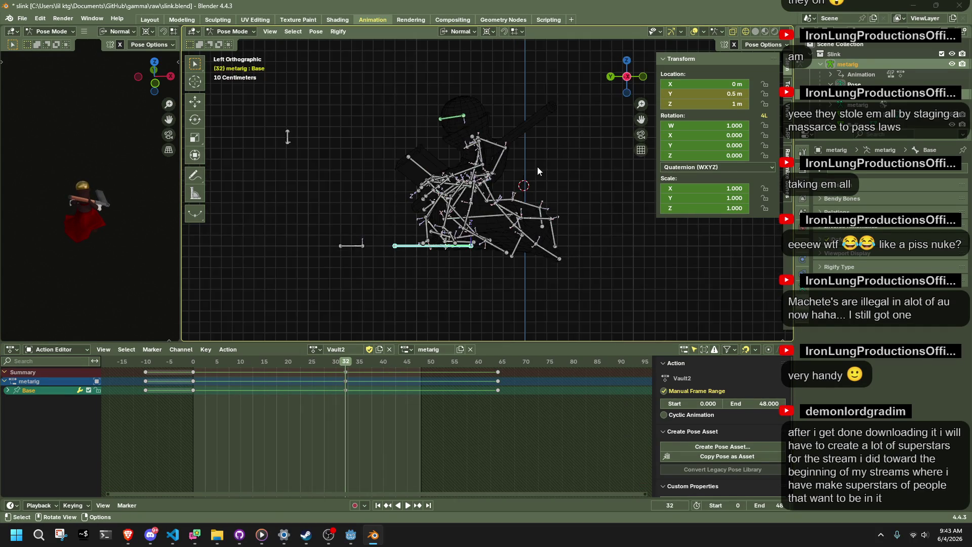
pyautogui.moveTo(201, 363)
pyautogui.mouseDown()
pyautogui.moveTo(193, 363)
pyautogui.moveTo(346, 397)
pyautogui.mouseUp()
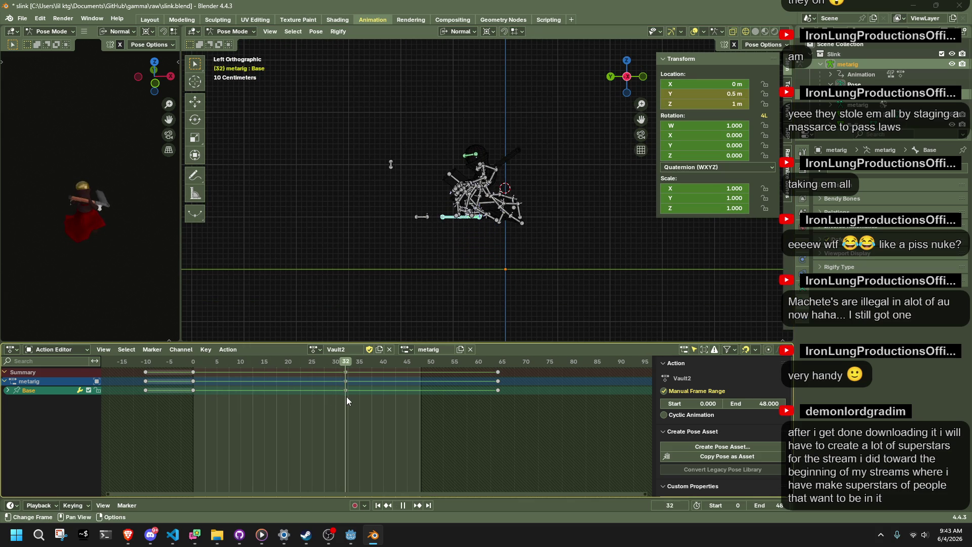
pyautogui.scroll(-3, 481, 250)
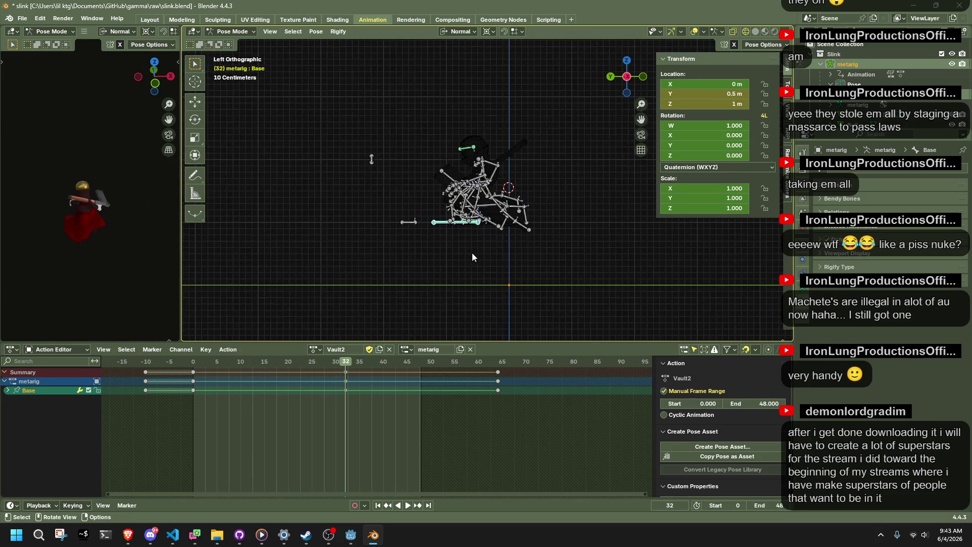
# Set Base Location Y to 1 m at frame 32, copy those keys to frame 64, and save
pyautogui.click(722, 96)
pyautogui.write('1')
pyautogui.press('Return')
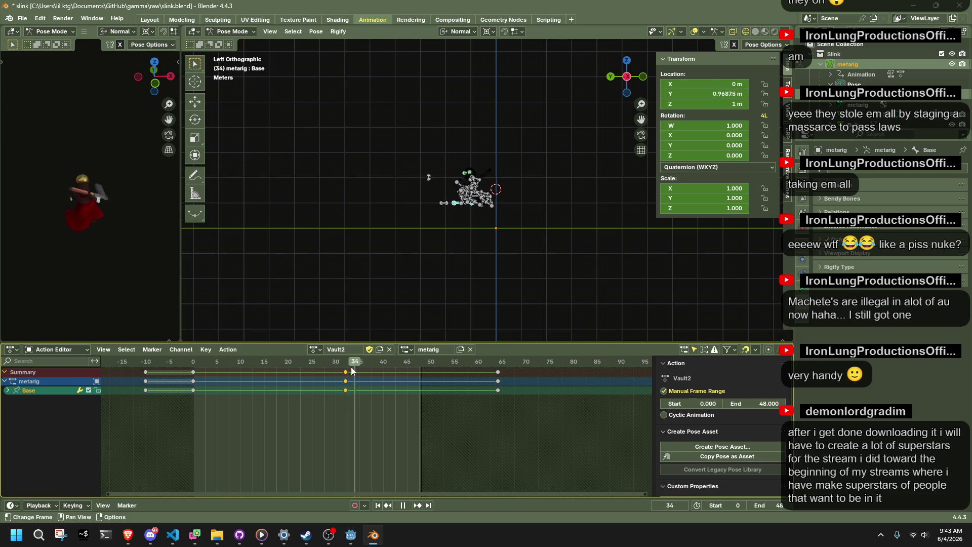
pyautogui.moveTo(369, 417); pyautogui.dragTo(326, 364)
pyautogui.hotkey('shift', 'd')
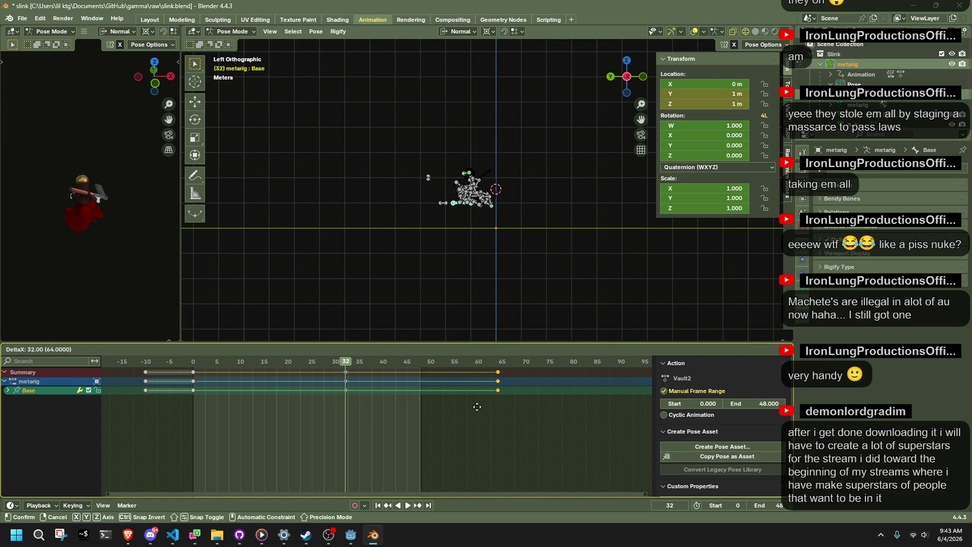
pyautogui.click(478, 407)
pyautogui.hotkey('ctrl', 's')
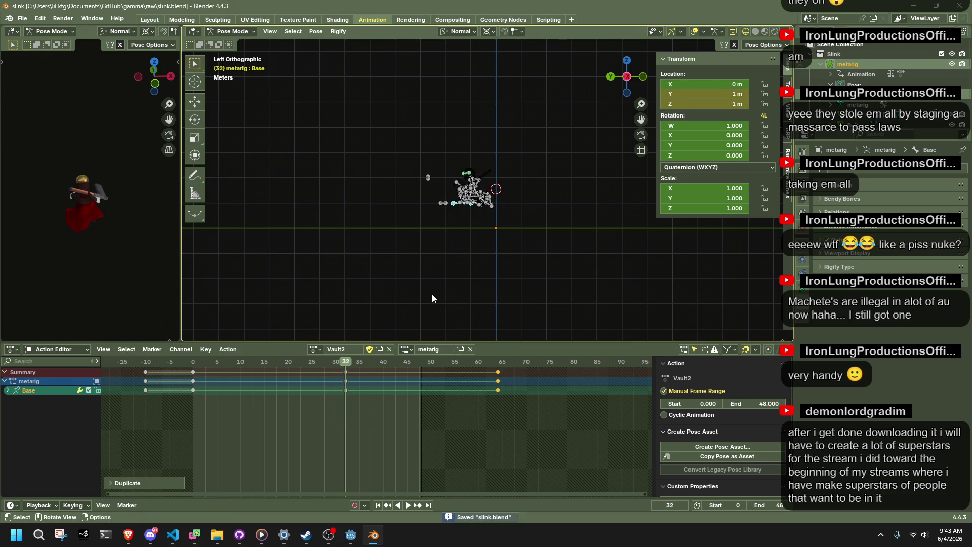
# Replay the edited Vault2 animation from near the start
pyautogui.click(155, 363)
pyautogui.press('space')
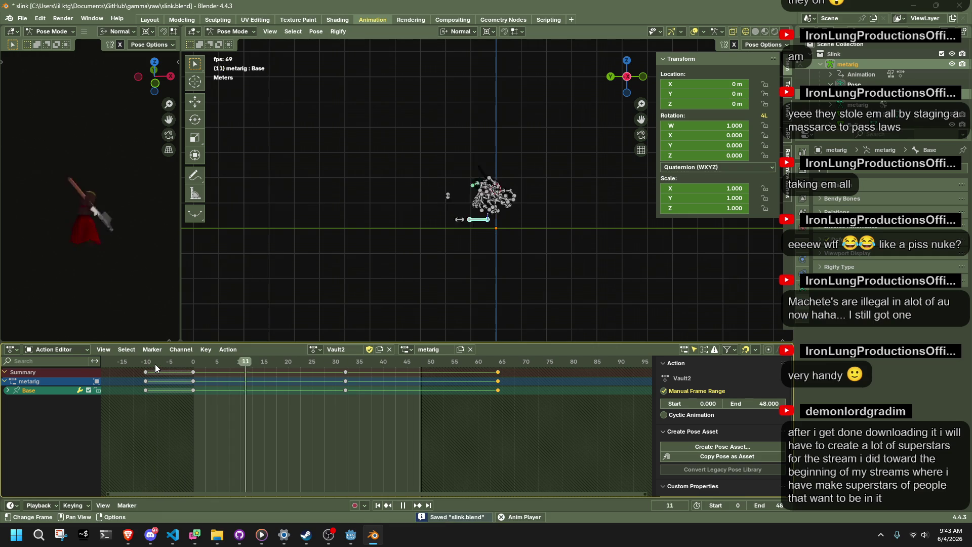
pyautogui.press('space')
# Export the rig as glTF 2.0, overwriting Slink.gltf in the assets folder
pyautogui.press('q')
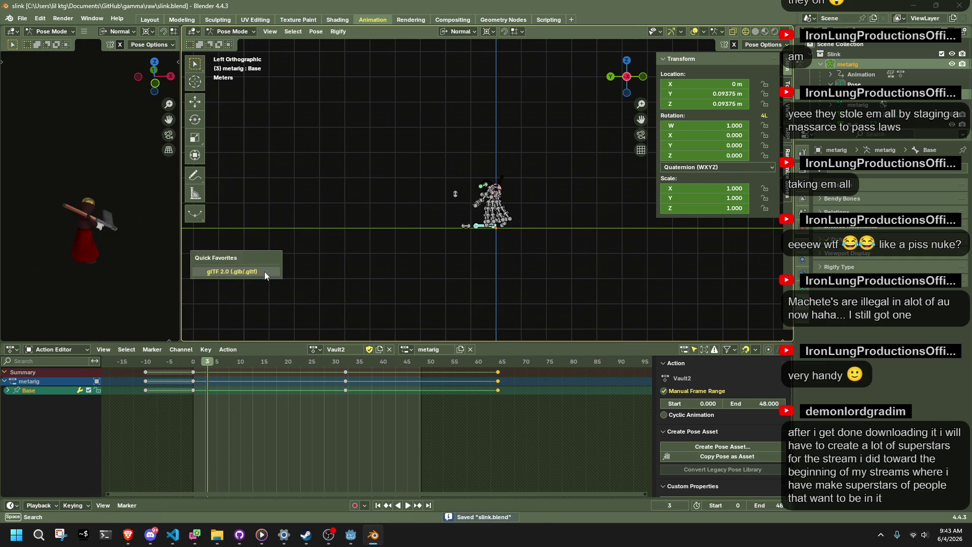
pyautogui.click(264, 272)
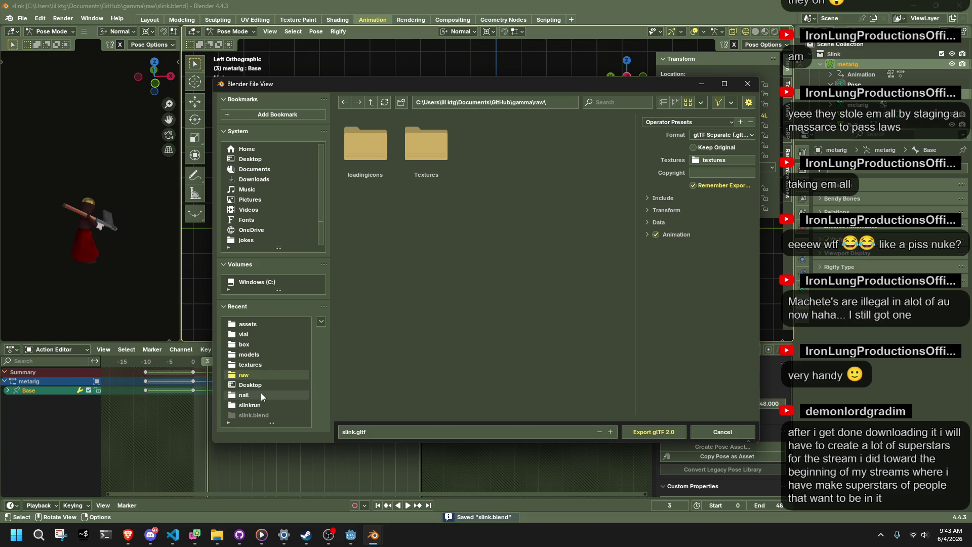
pyautogui.click(248, 355)
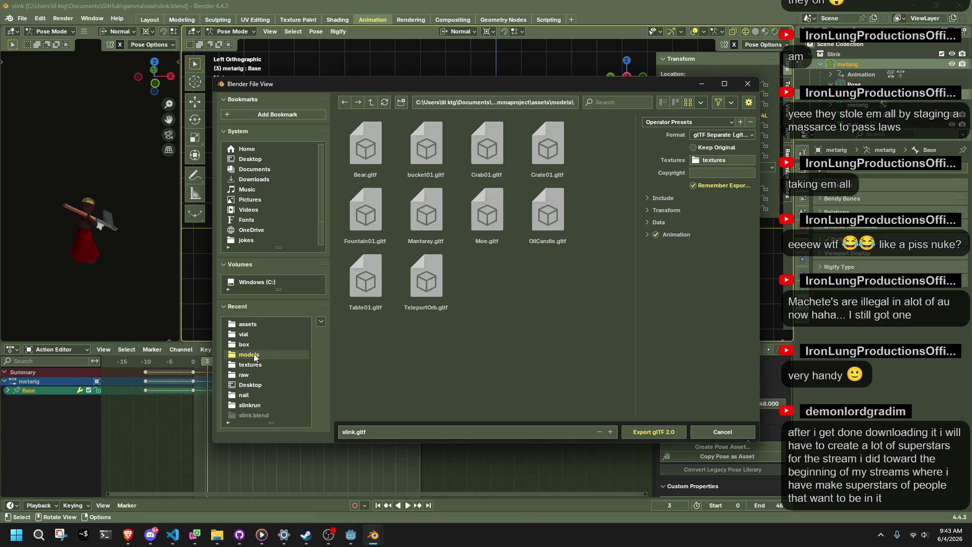
pyautogui.click(371, 100)
pyautogui.scroll(-2, 384, 373)
pyautogui.click(365, 380)
pyautogui.click(627, 434)
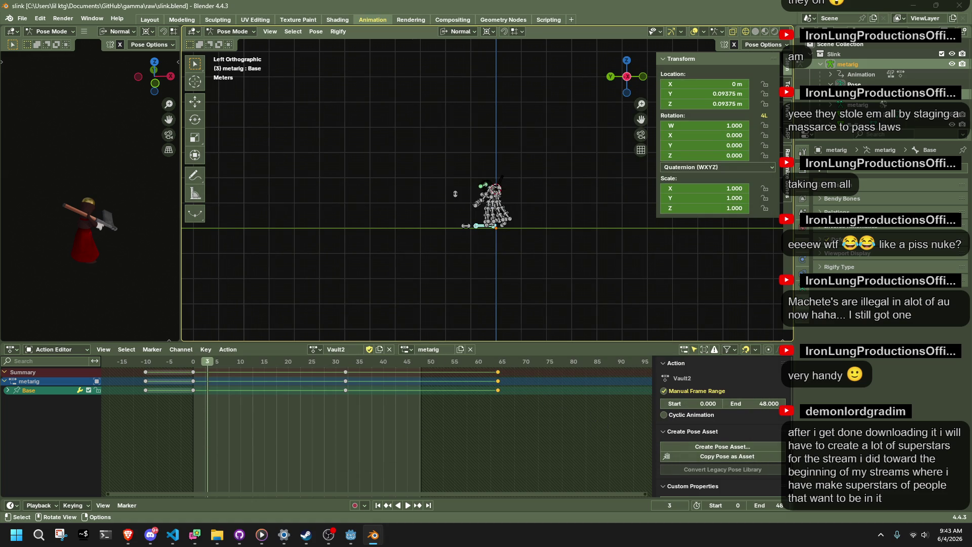
# Close the music player, put the rig back in object mode, and deselect the armature
pyautogui.hotkey('alt', 'Tab')
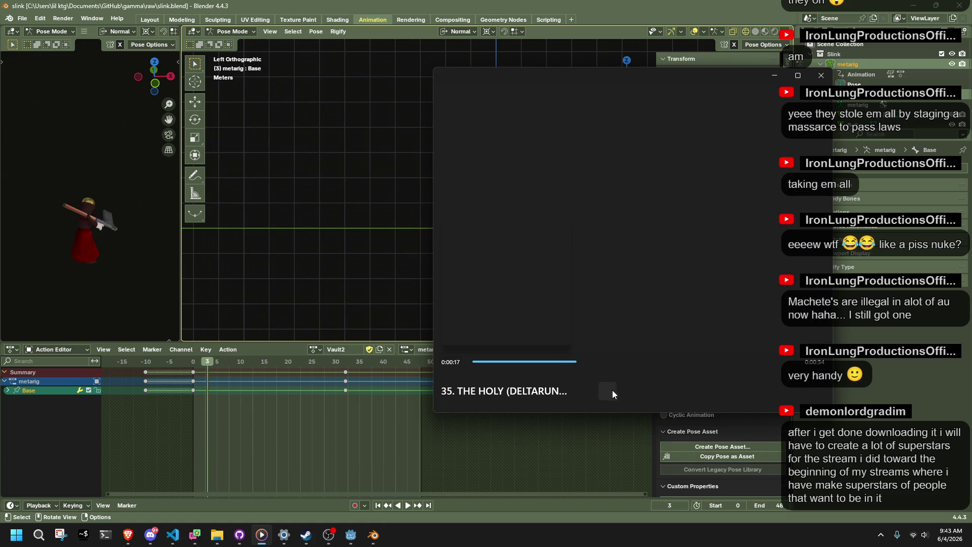
pyautogui.hotkey('alt', 'Tab')
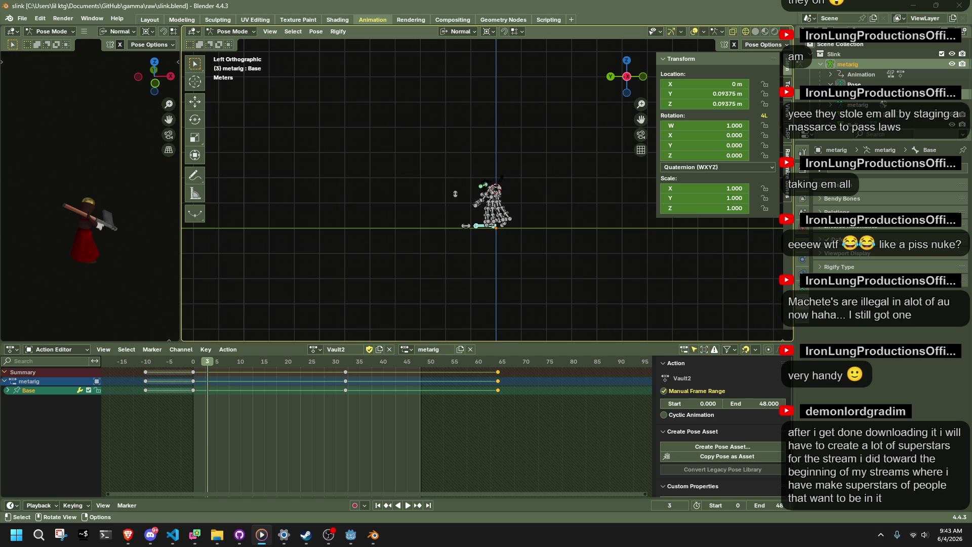
pyautogui.hotkey('alt', 'Tab')
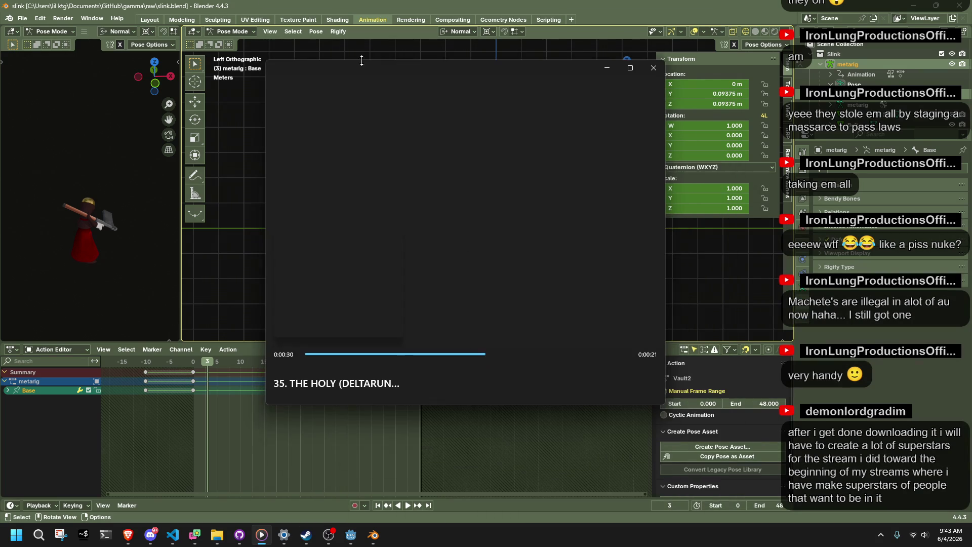
pyautogui.click(659, 67)
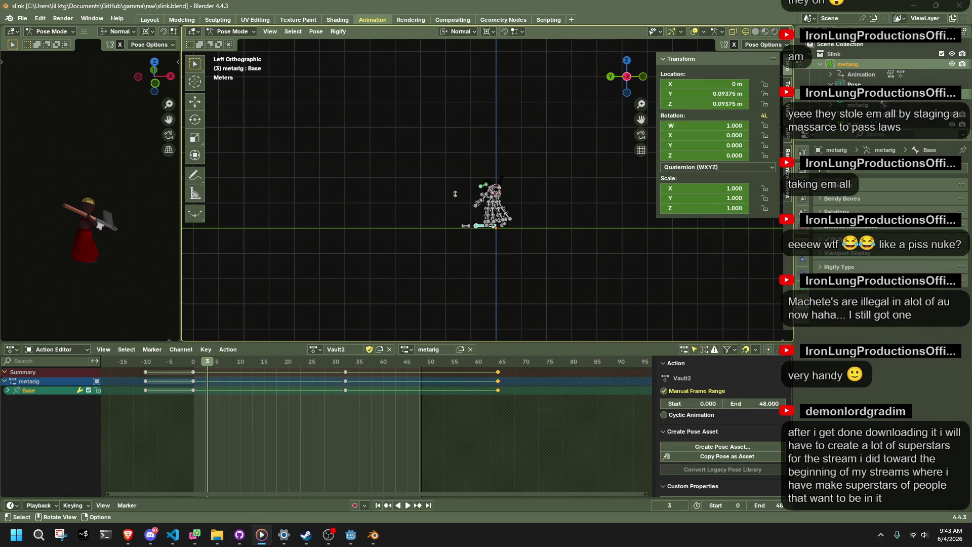
pyautogui.hotkey('ctrl', 'Tab')
pyautogui.click(405, 278)
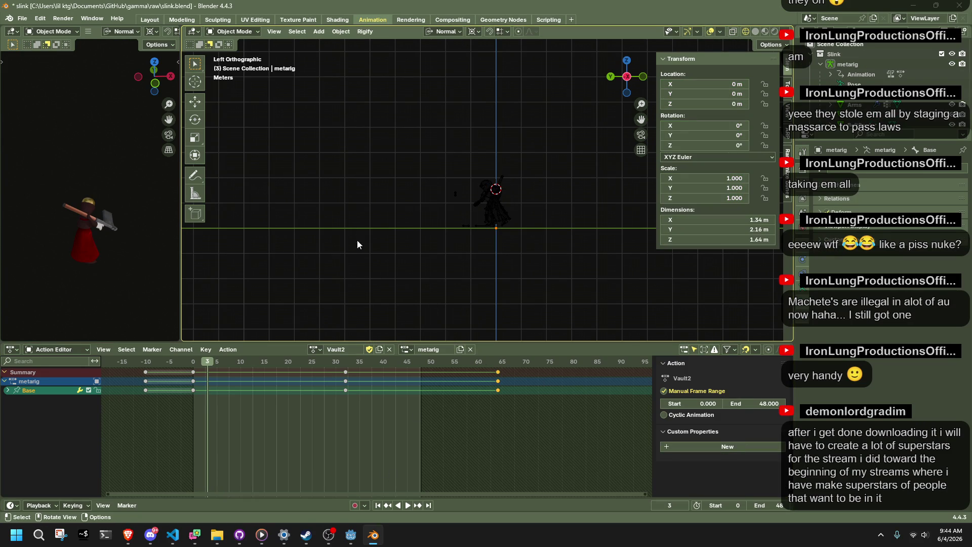
pyautogui.click(351, 534)
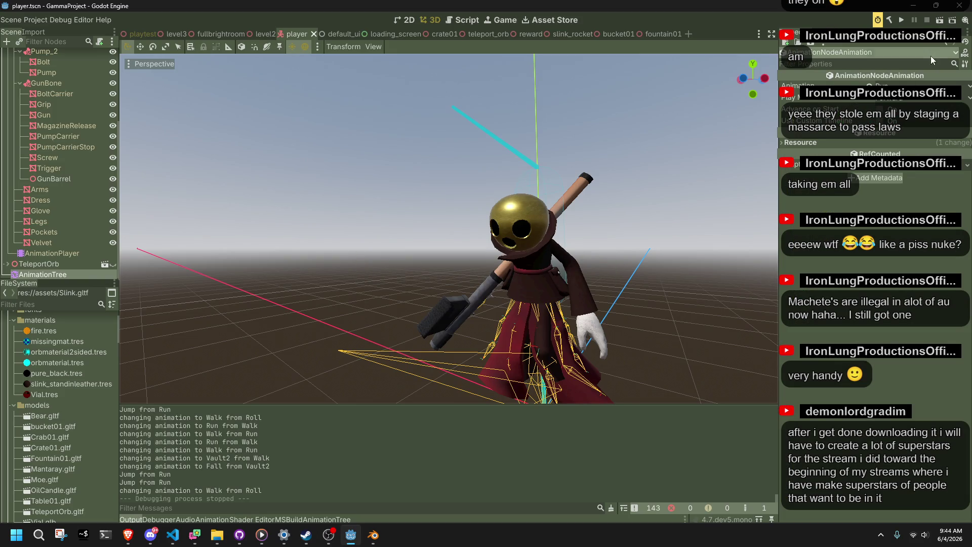
# Build and run with F5, vault onto the wall and fall off, then close the game
pyautogui.press('F5')
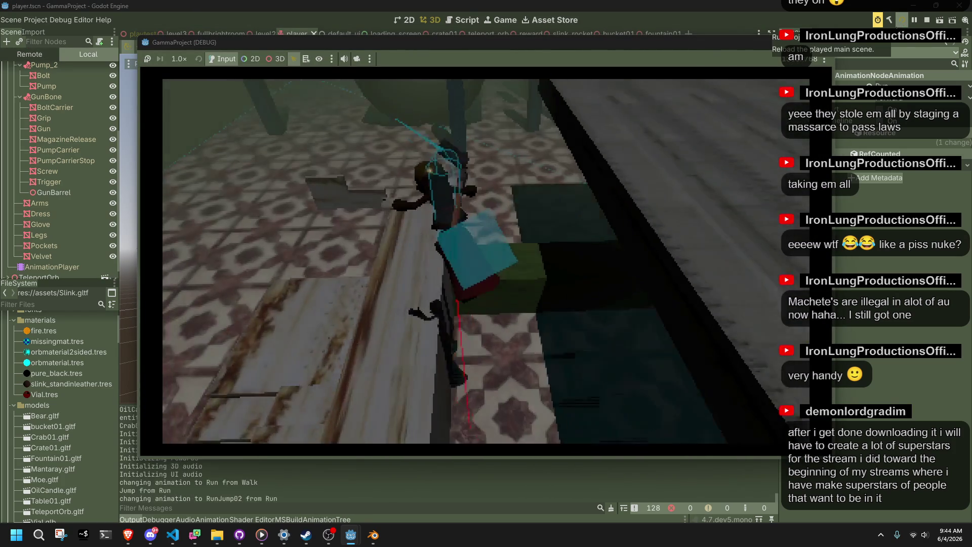
pyautogui.press('space')
pyautogui.press('w')
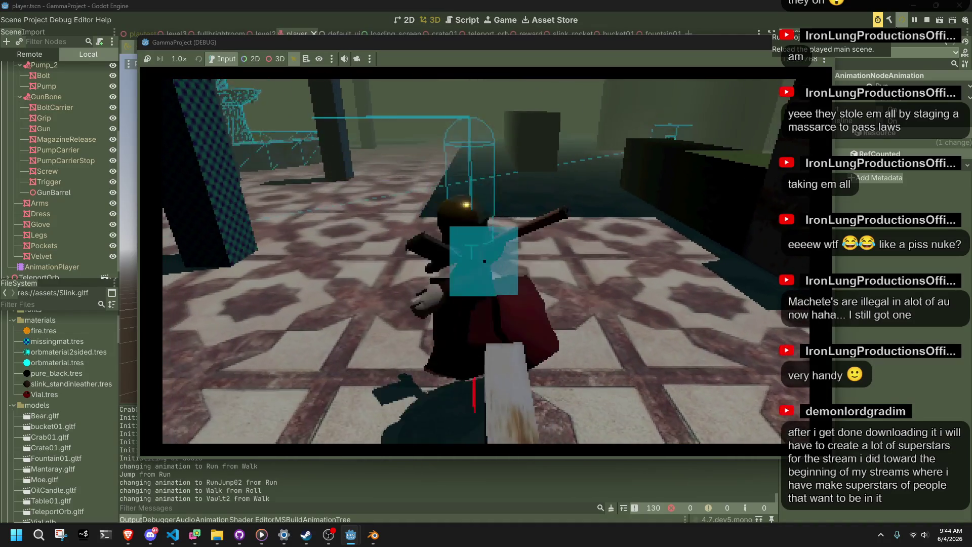
pyautogui.press('space')
pyautogui.press('space')
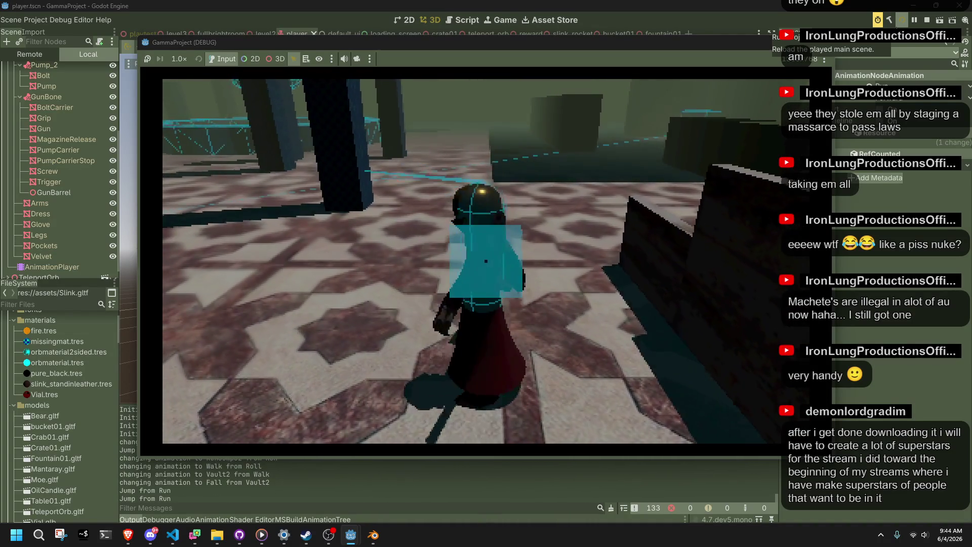
pyautogui.press('Escape')
pyautogui.click(830, 43)
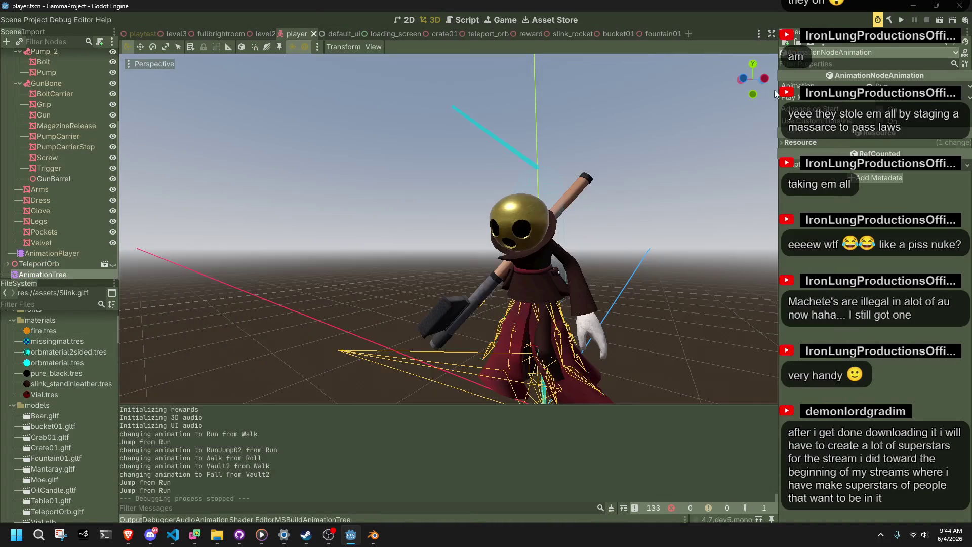
pyautogui.click(180, 538)
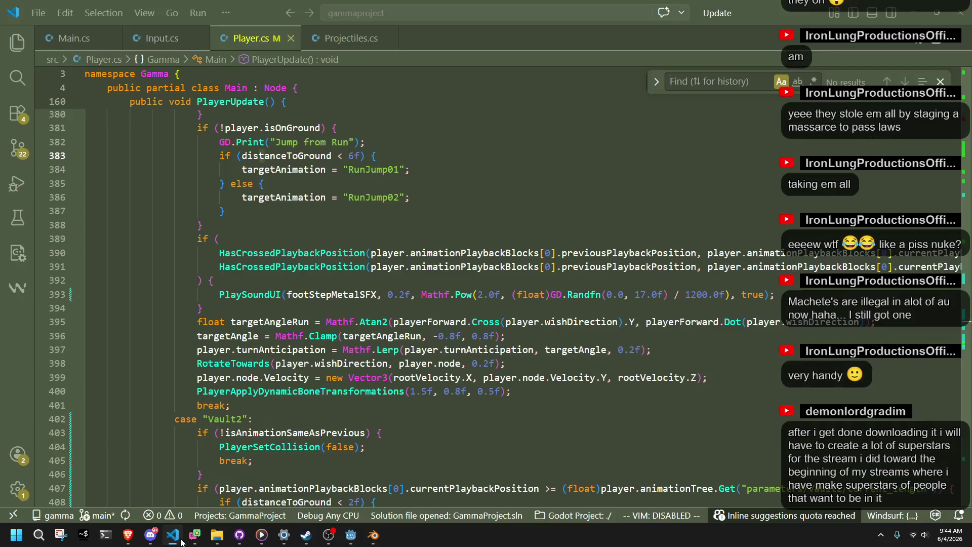
pyautogui.click(181, 539)
# Scroll the FileSystem dock looking for the Slink.gltf model
pyautogui.scroll(-3, 467, 282)
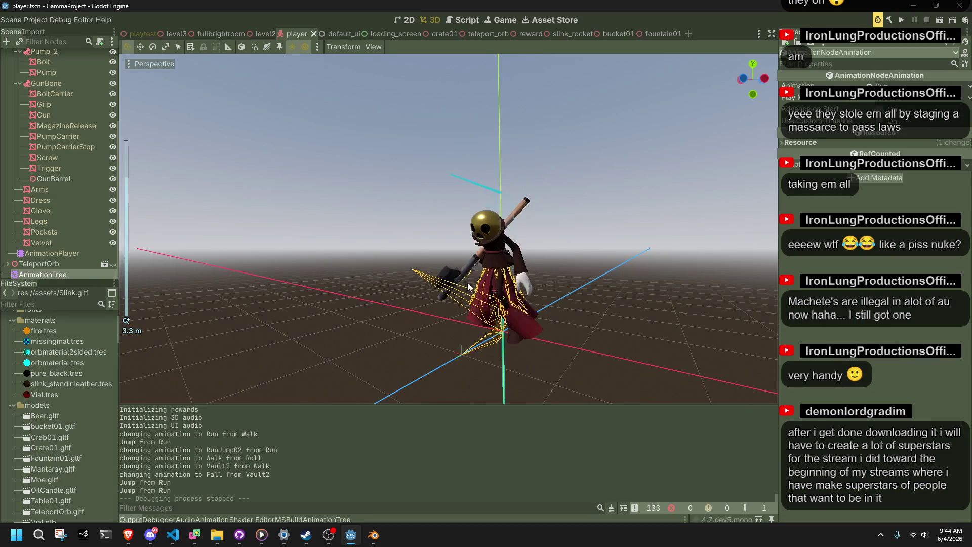
pyautogui.scroll(-3, 34, 443)
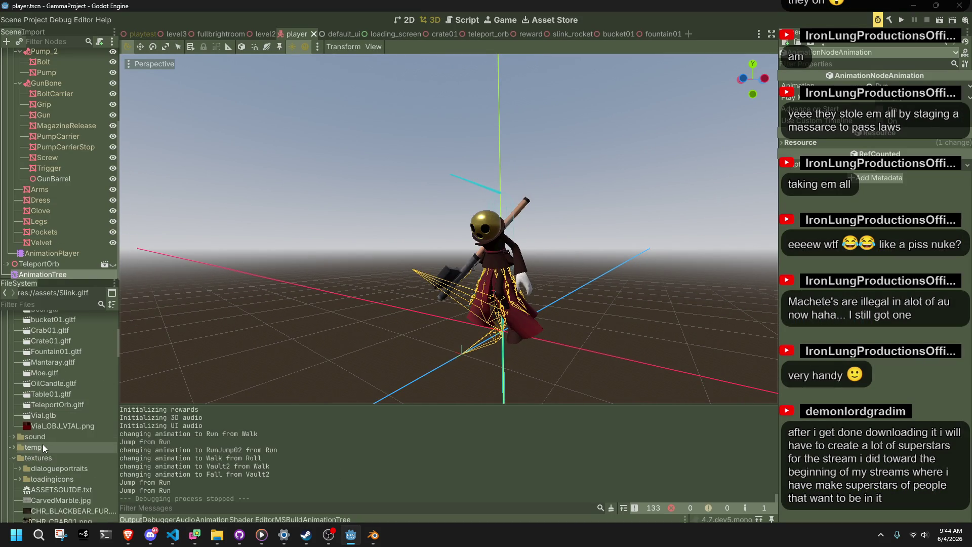
pyautogui.scroll(-10, 66, 433)
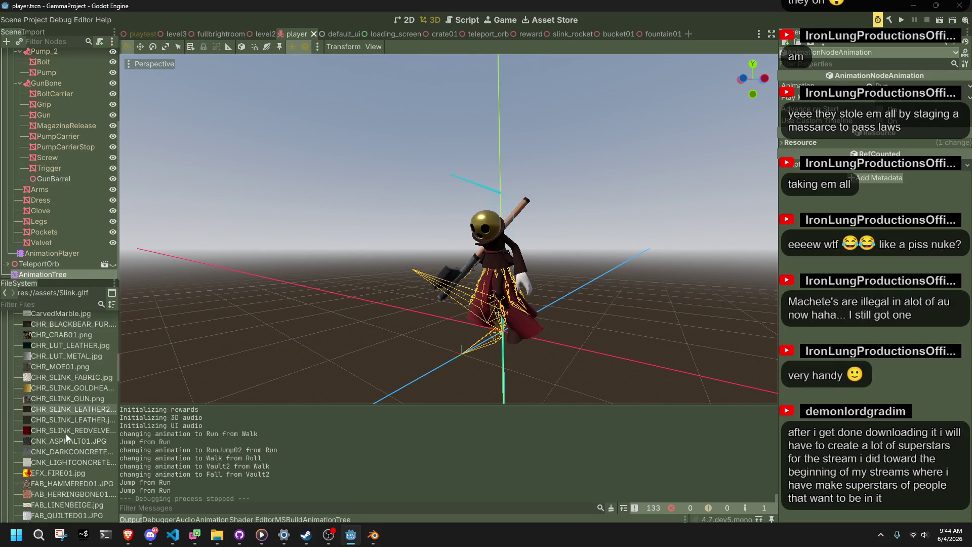
pyautogui.scroll(-8, 65, 434)
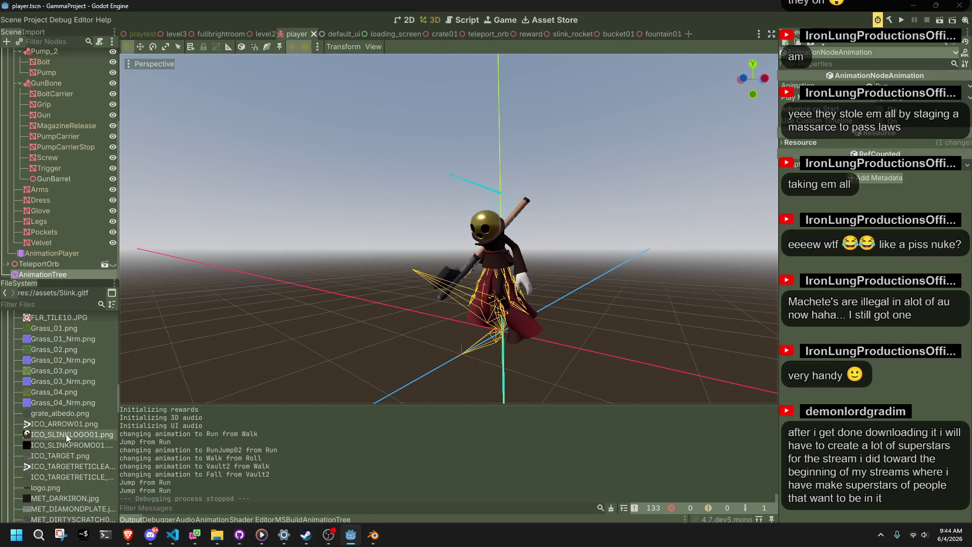
pyautogui.scroll(5, 65, 433)
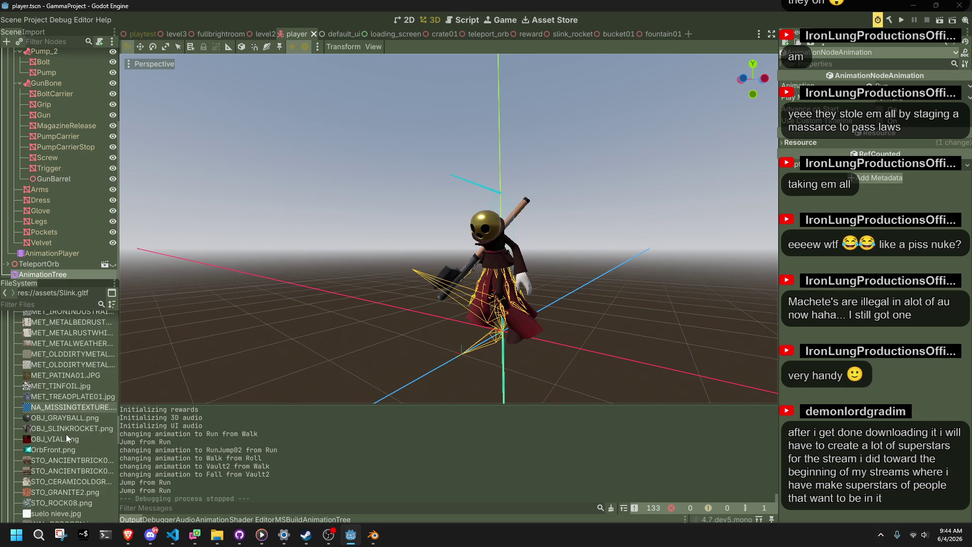
pyautogui.scroll(10, 66, 433)
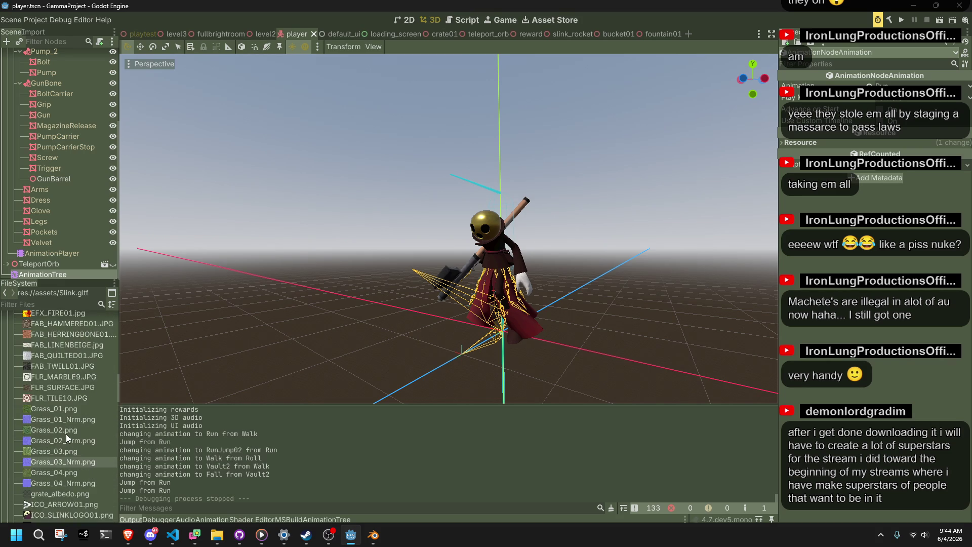
pyautogui.scroll(-3, 65, 433)
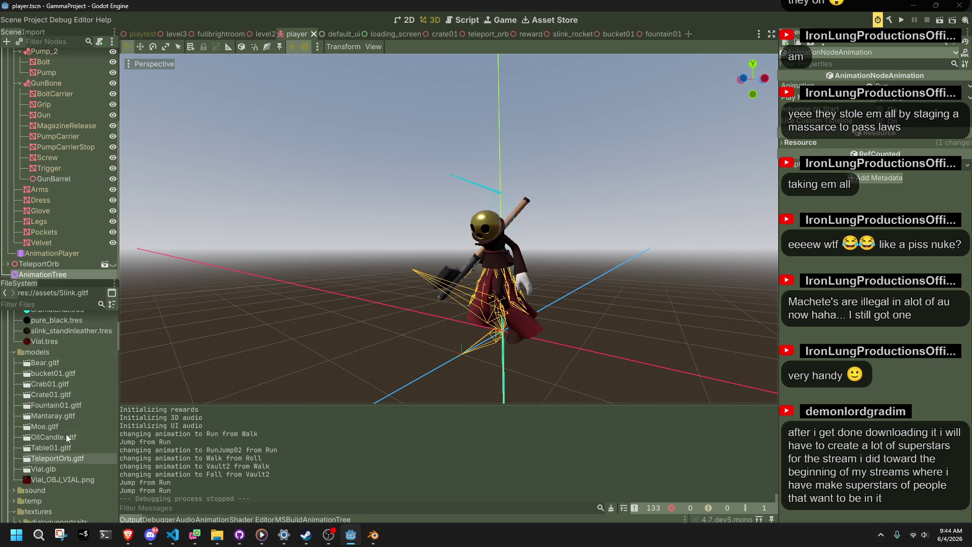
pyautogui.scroll(10, 40, 378)
# Reimport Slink.gltf from the FileSystem dock and run the game again
pyautogui.scroll(-10, 43, 377)
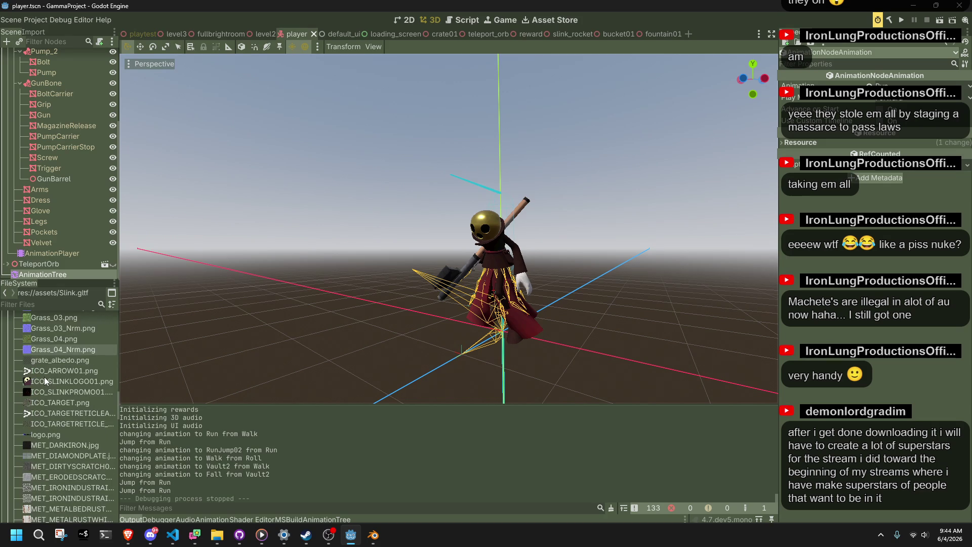
pyautogui.scroll(-8, 62, 405)
pyautogui.scroll(-9, 62, 406)
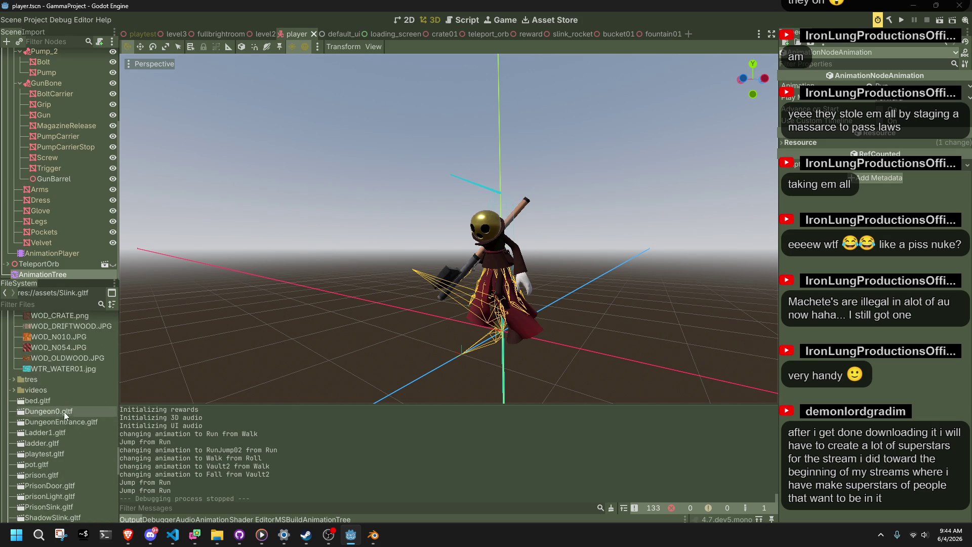
pyautogui.scroll(-3, 63, 408)
pyautogui.rightClick(64, 473)
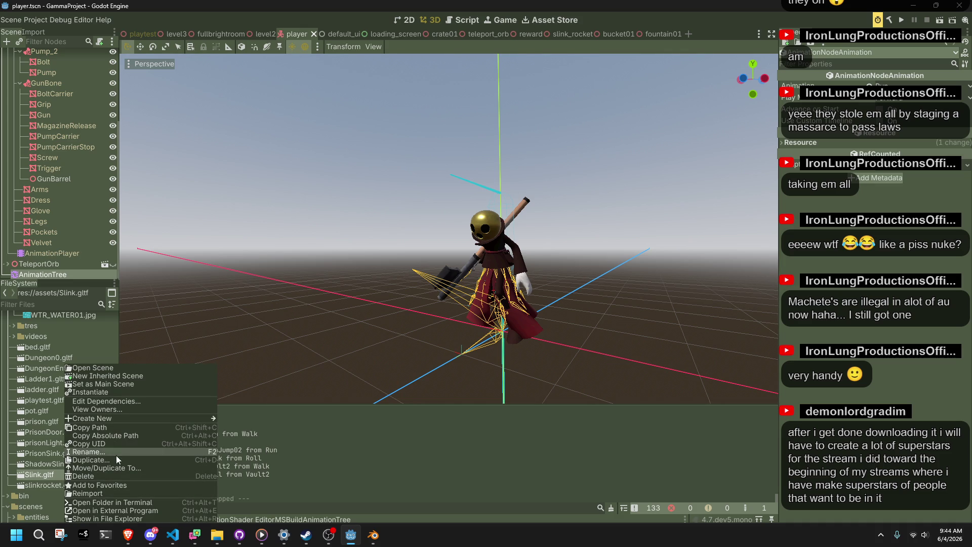
pyautogui.click(114, 490)
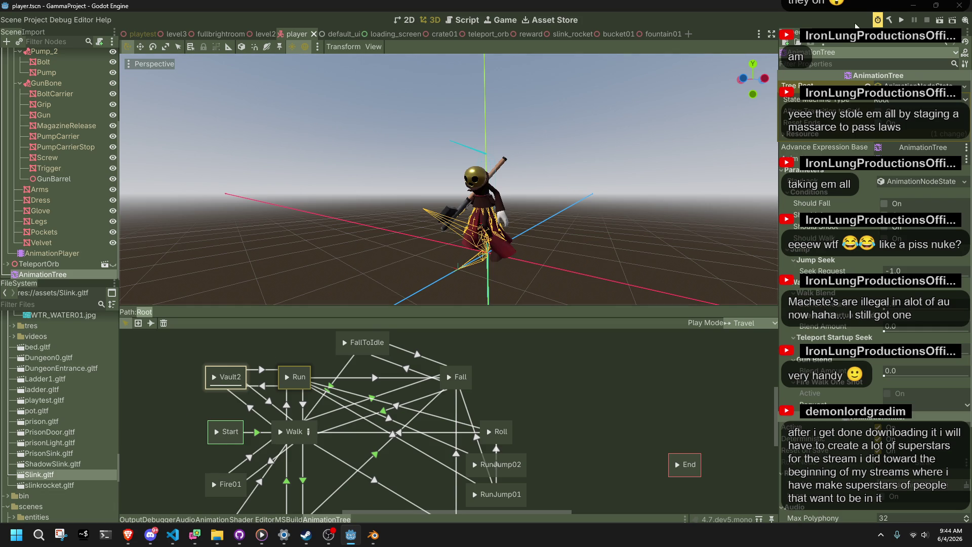
pyautogui.click(901, 20)
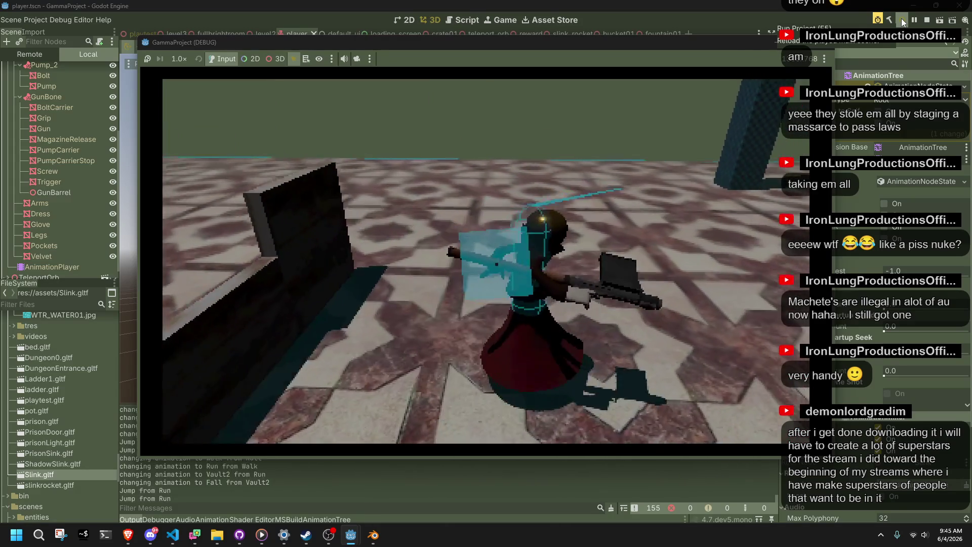
# Close the running game window after the vault-and-fall playtest
pyautogui.click(821, 45)
# In Player.cs, highlight FallToIdle and Fall to check where each is used
pyautogui.hotkey('alt', 'Tab')
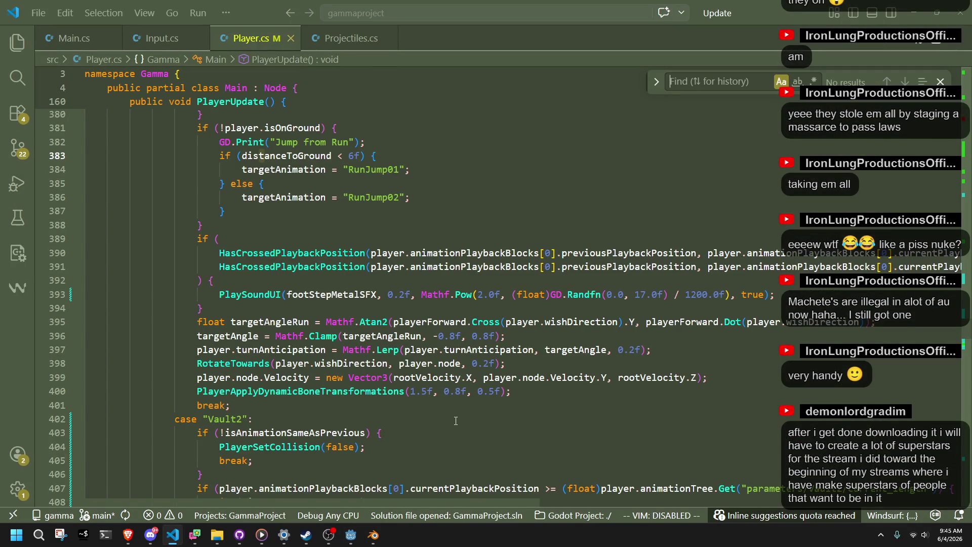
pyautogui.scroll(5, 456, 420)
pyautogui.scroll(-10, 451, 418)
pyautogui.scroll(-13, 445, 414)
pyautogui.scroll(-12, 445, 414)
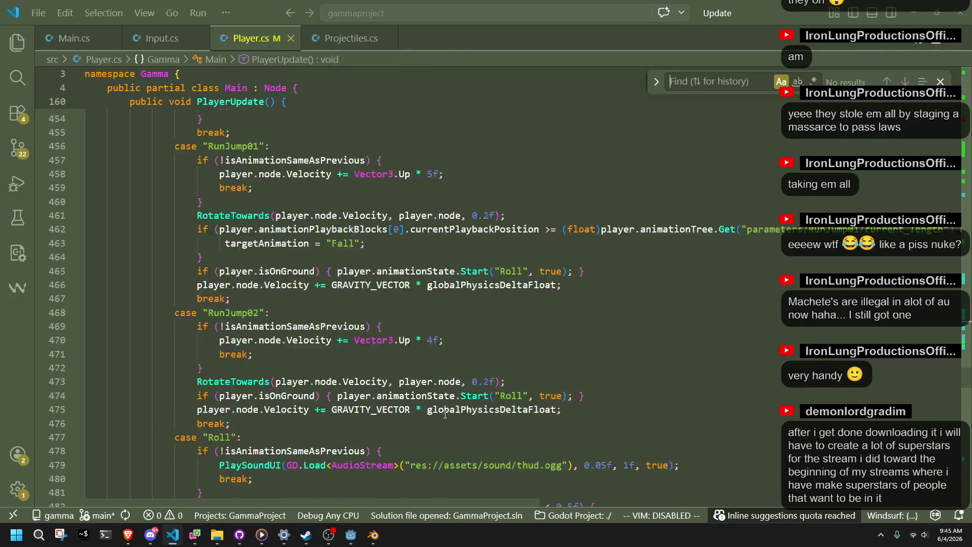
pyautogui.scroll(-11, 445, 414)
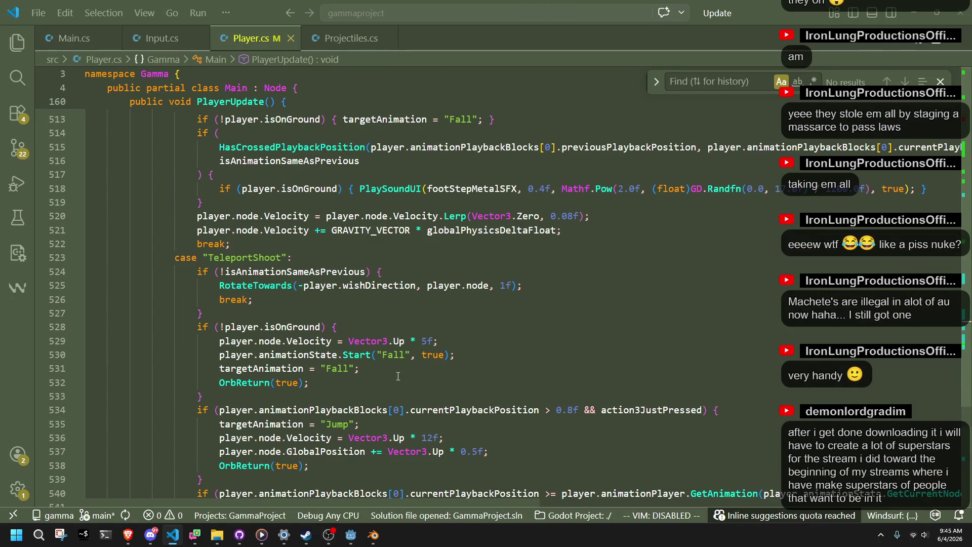
pyautogui.scroll(-3, 402, 379)
pyautogui.scroll(-4, 404, 379)
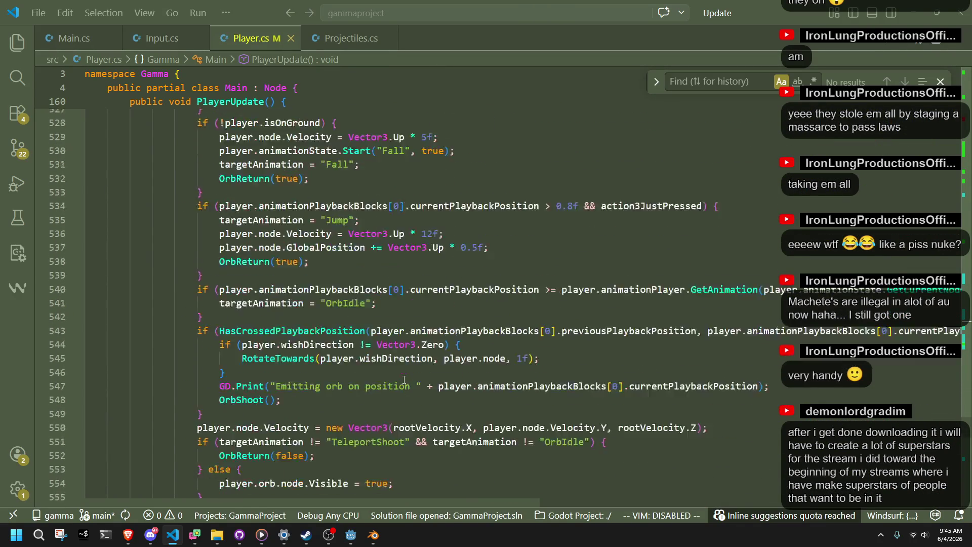
pyautogui.scroll(12, 404, 380)
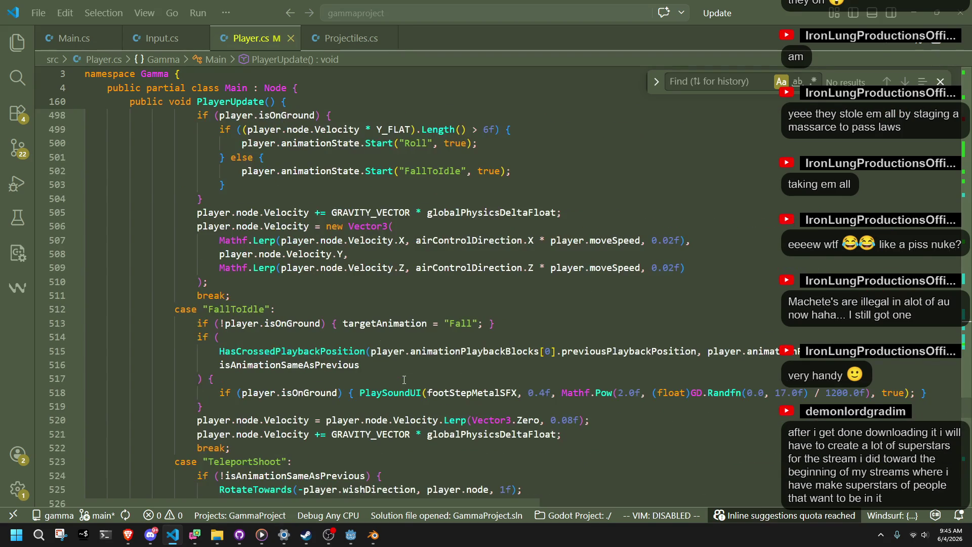
pyautogui.doubleClick(236, 309)
pyautogui.doubleClick(460, 323)
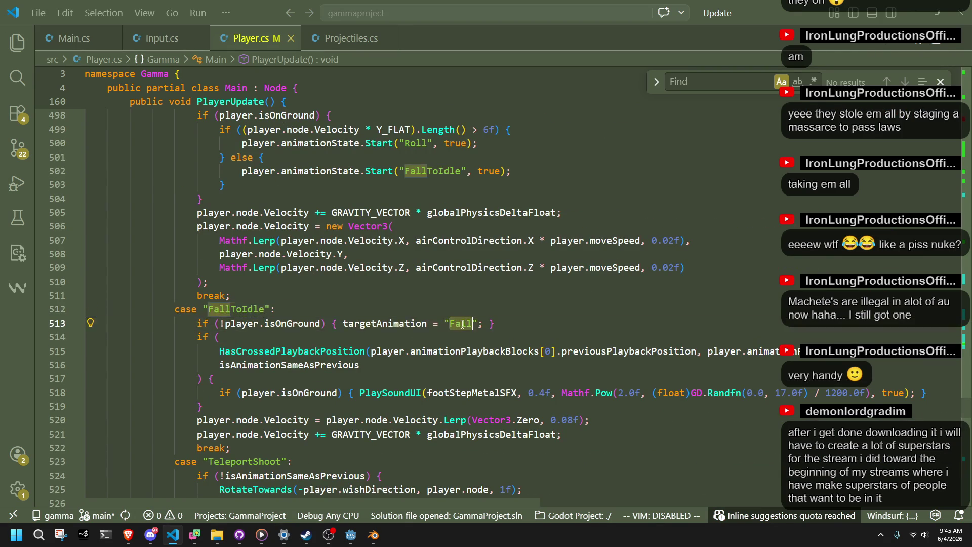
# Add the closing brace after PlayerSetCollision(true) in the Vault2 case, above the else-branch's Fall assignment
pyautogui.scroll(3, 462, 325)
pyautogui.scroll(12, 462, 324)
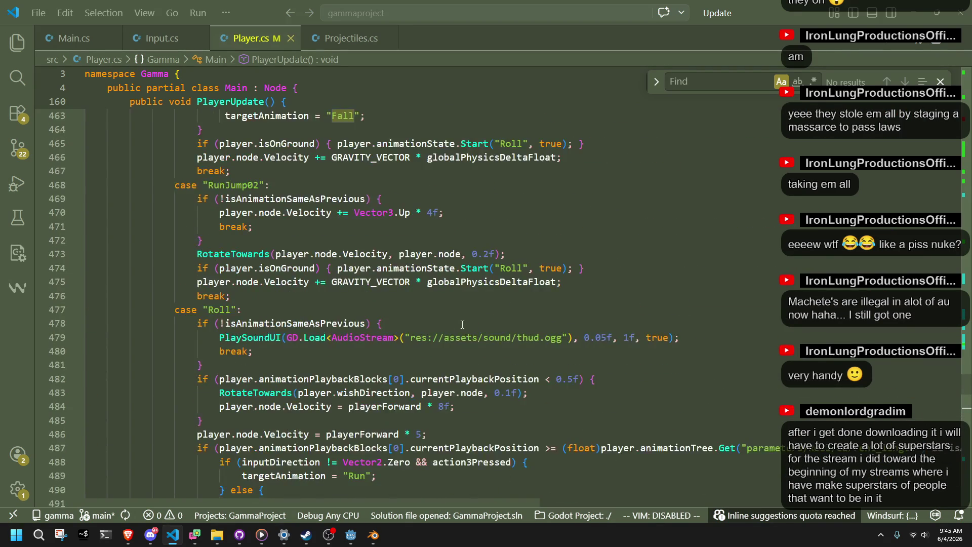
pyautogui.scroll(14, 462, 325)
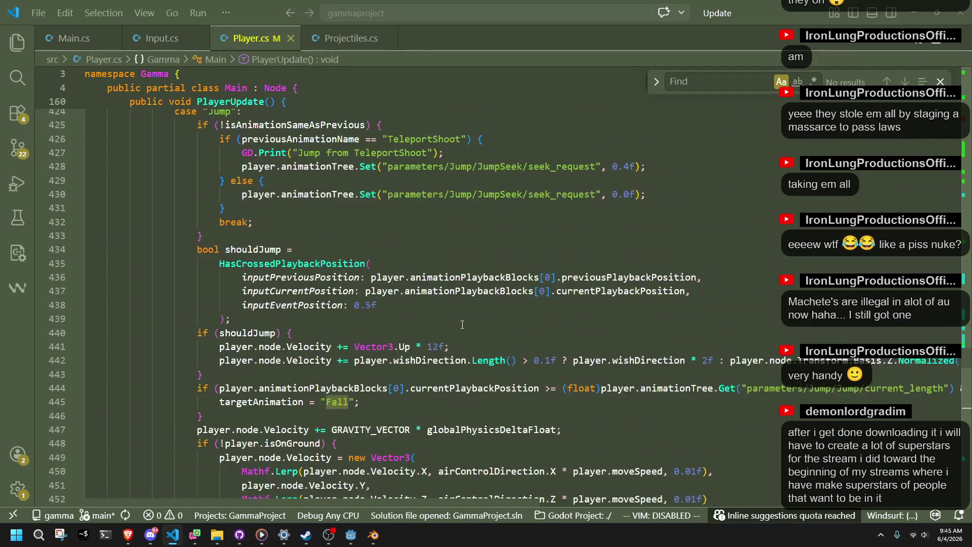
pyautogui.scroll(4, 457, 342)
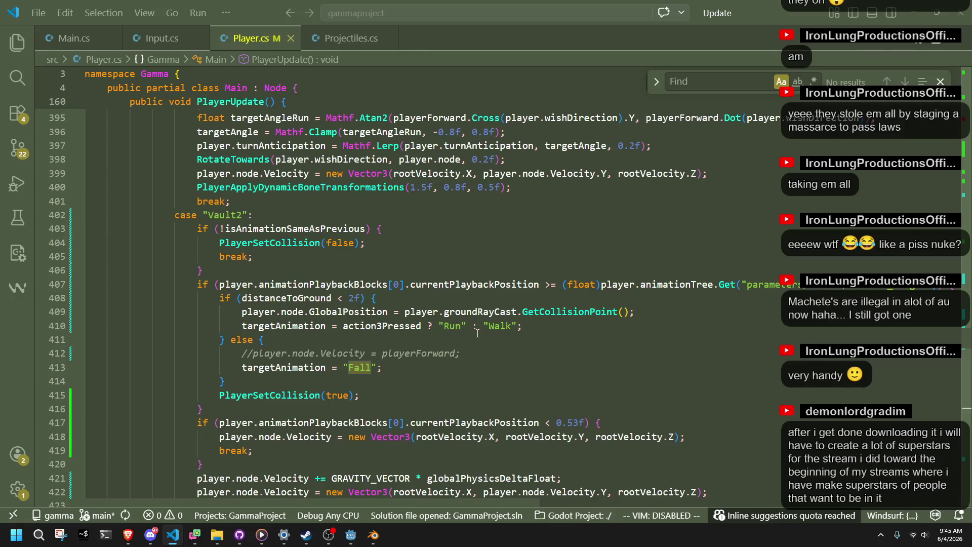
pyautogui.scroll(3, 477, 332)
pyautogui.scroll(-4, 478, 332)
pyautogui.click(398, 364)
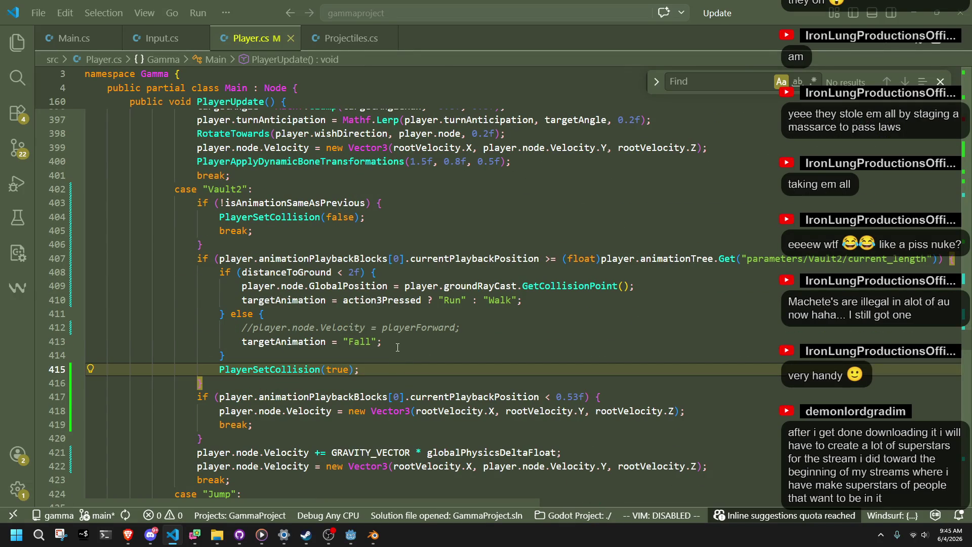
pyautogui.write('}')
pyautogui.click(397, 348)
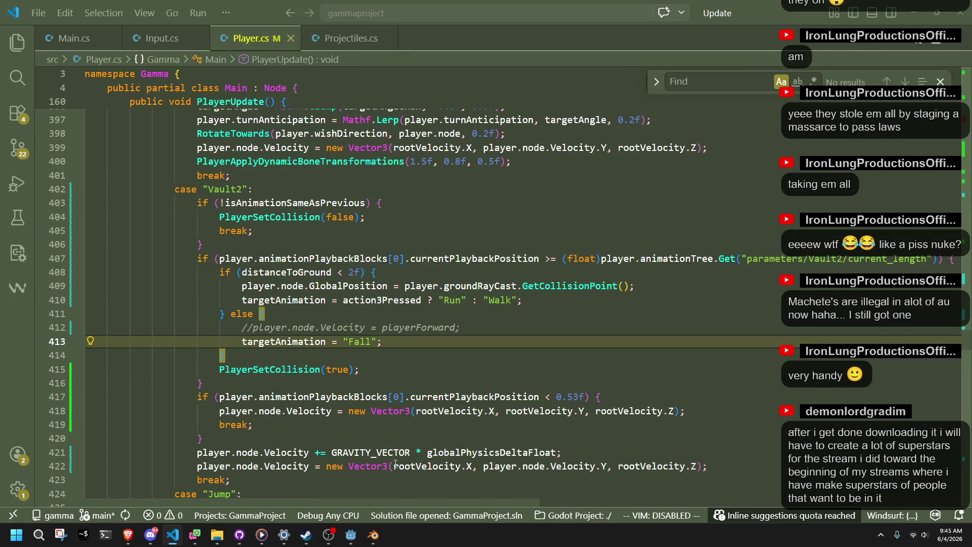
pyautogui.click(351, 536)
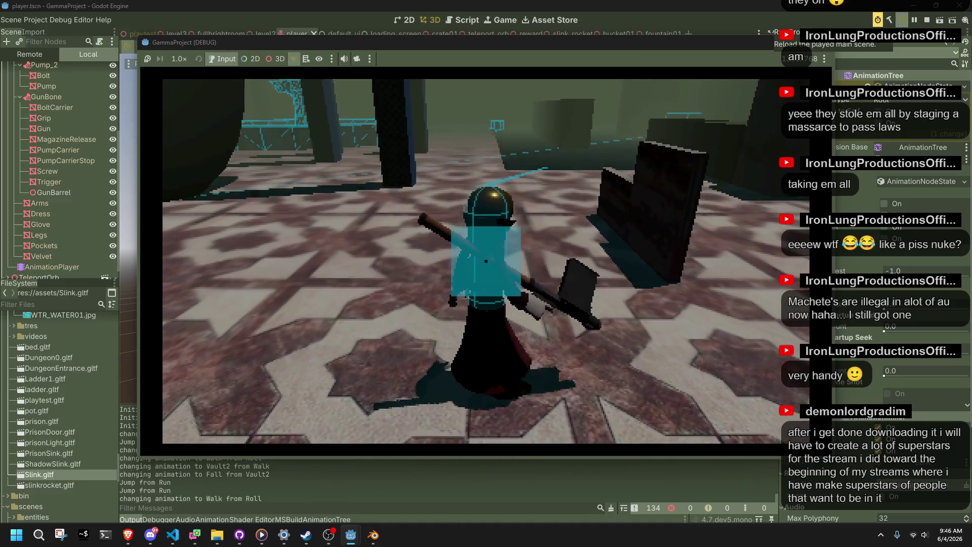
# Stop the playtest, delete the old 2 threshold from the Vault2 distanceToGround check, and rerun
pyautogui.press('F8')
pyautogui.hotkey('alt', 'Tab')
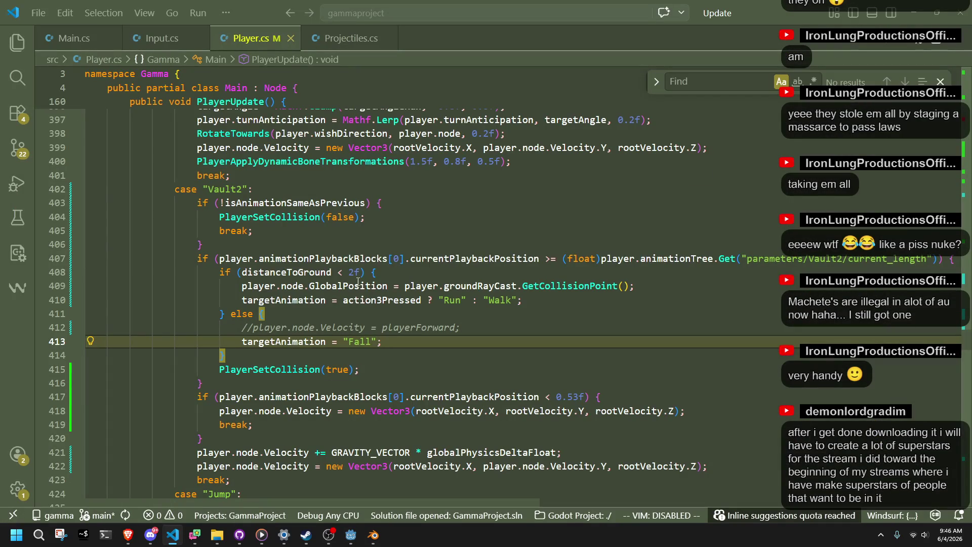
pyautogui.click(356, 272)
pyautogui.press('BackSpace')
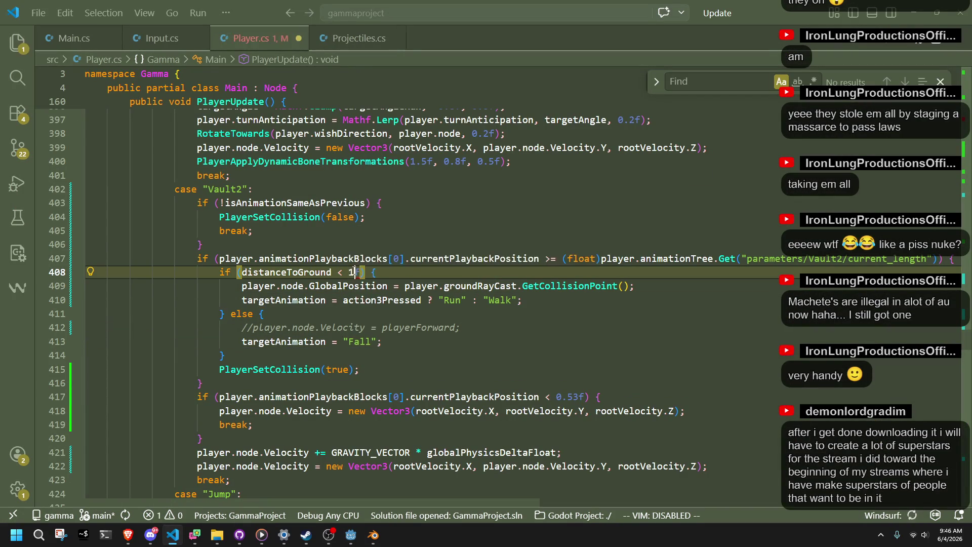
pyautogui.hotkey('alt', 'Tab')
pyautogui.click(903, 21)
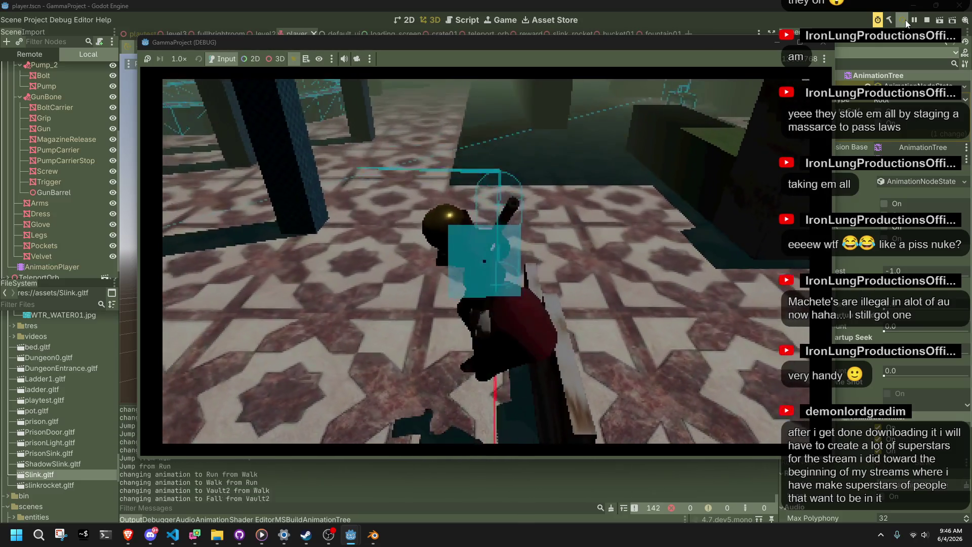
# Stop the running playtest with F8 and return to the Player.cs script
pyautogui.press('F8')
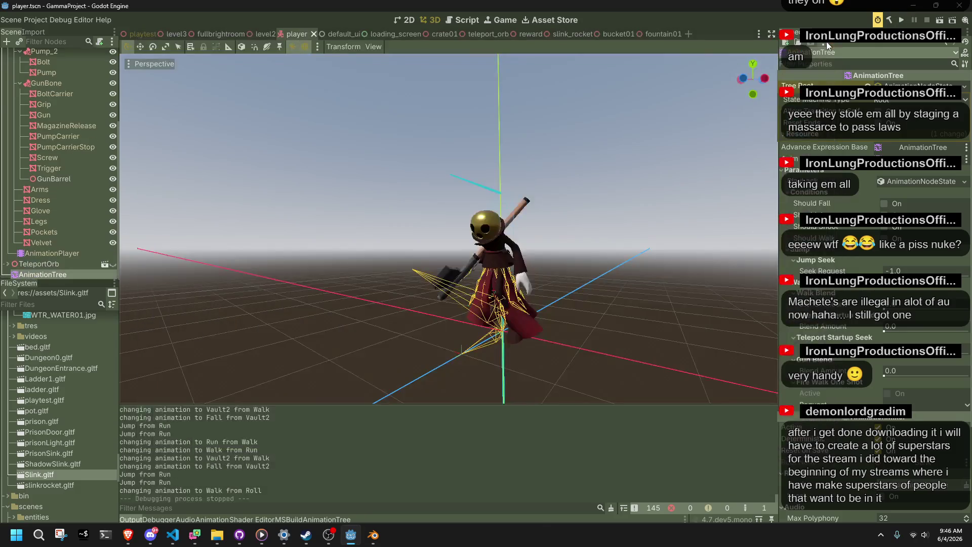
pyautogui.hotkey('alt', 'Tab')
# Add GD.Print("Snap to ground from Vault2"); inside Vault2's snap-to-ground if branch
pyautogui.doubleClick(305, 343)
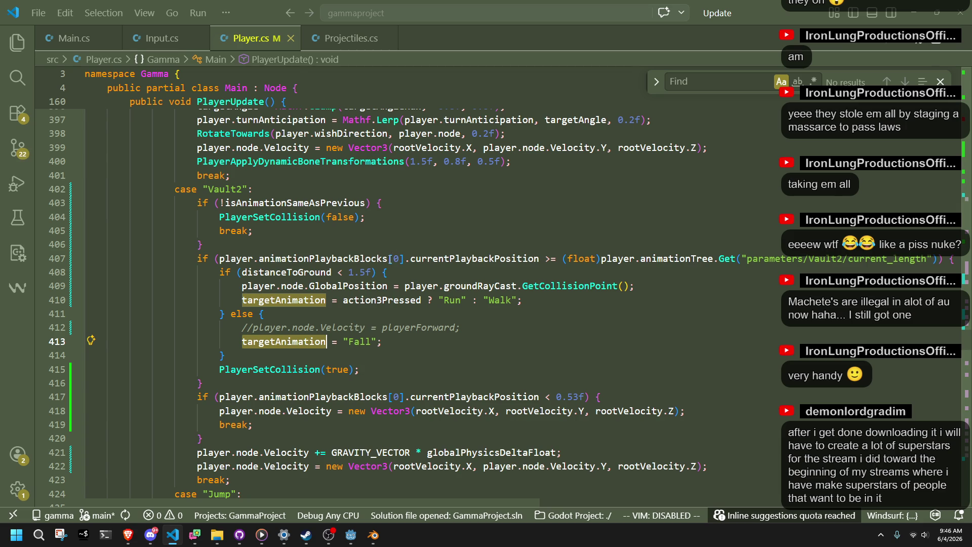
pyautogui.moveTo(349, 264)
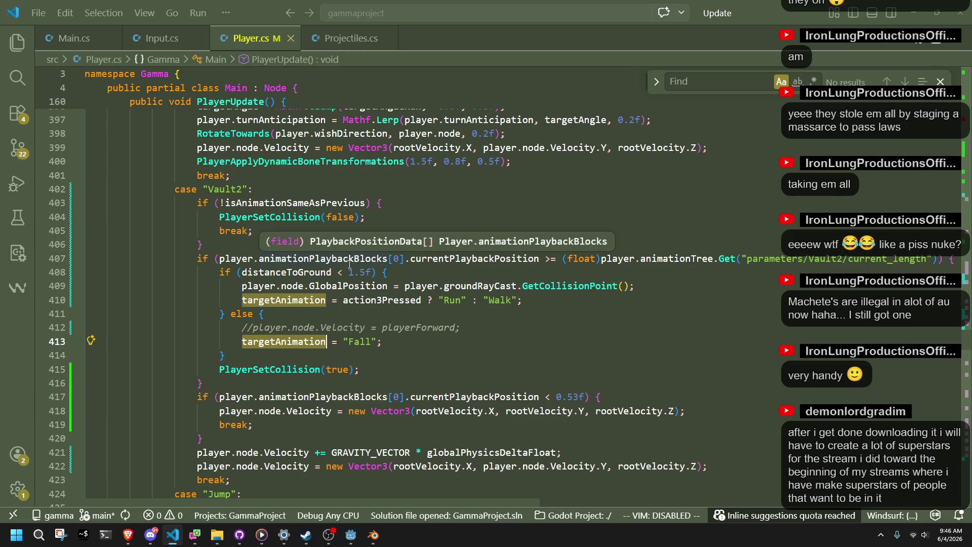
pyautogui.click(649, 286)
pyautogui.press('Return')
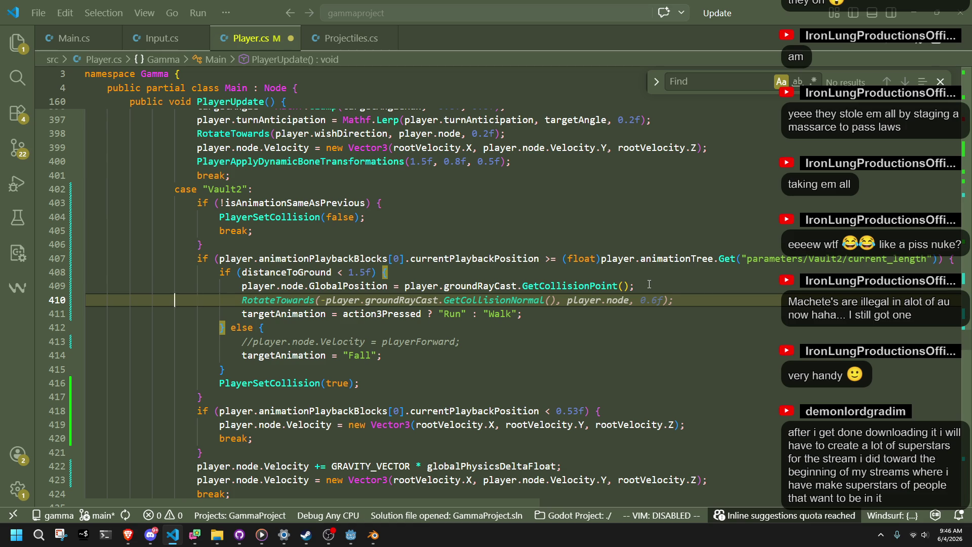
pyautogui.press('BackSpace')
pyautogui.press('Up')
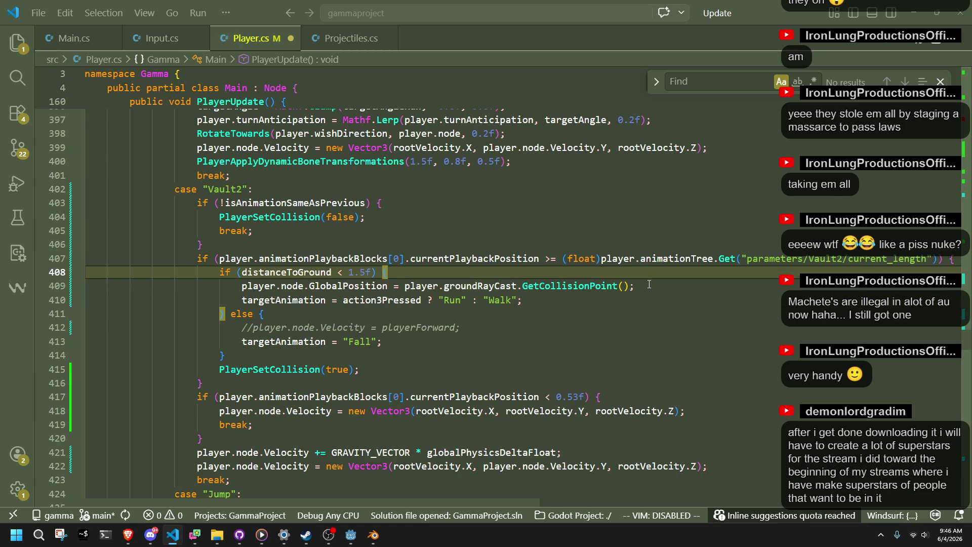
pyautogui.press('Return')
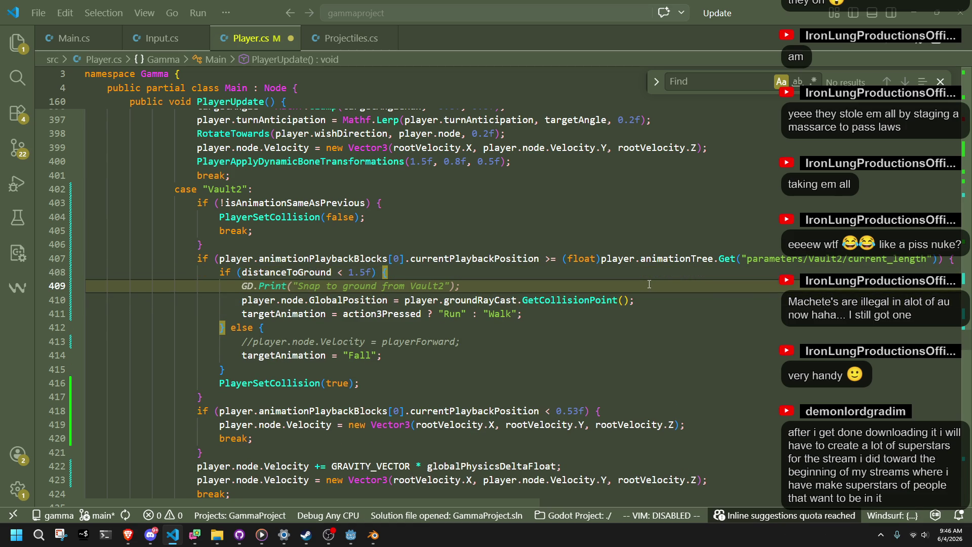
pyautogui.write('GD.Print')
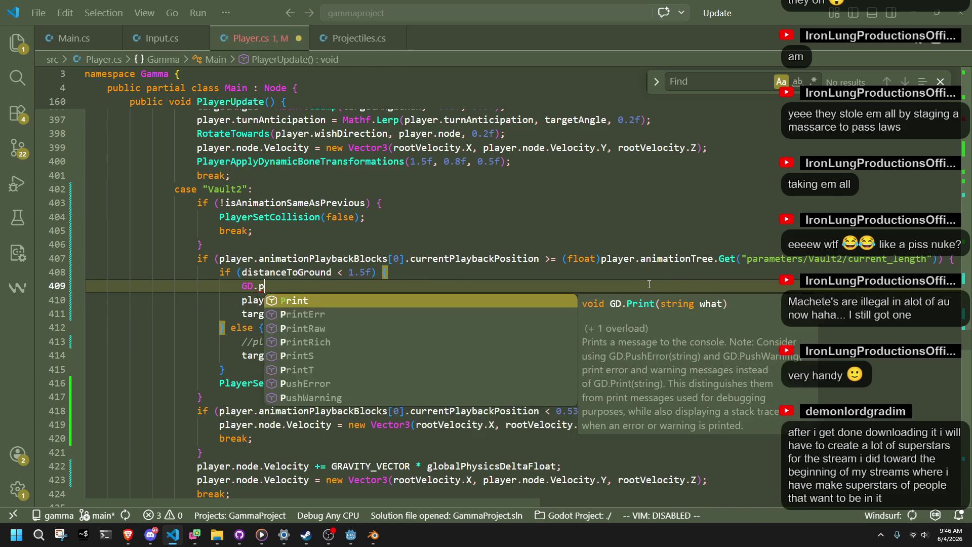
pyautogui.press('Tab')
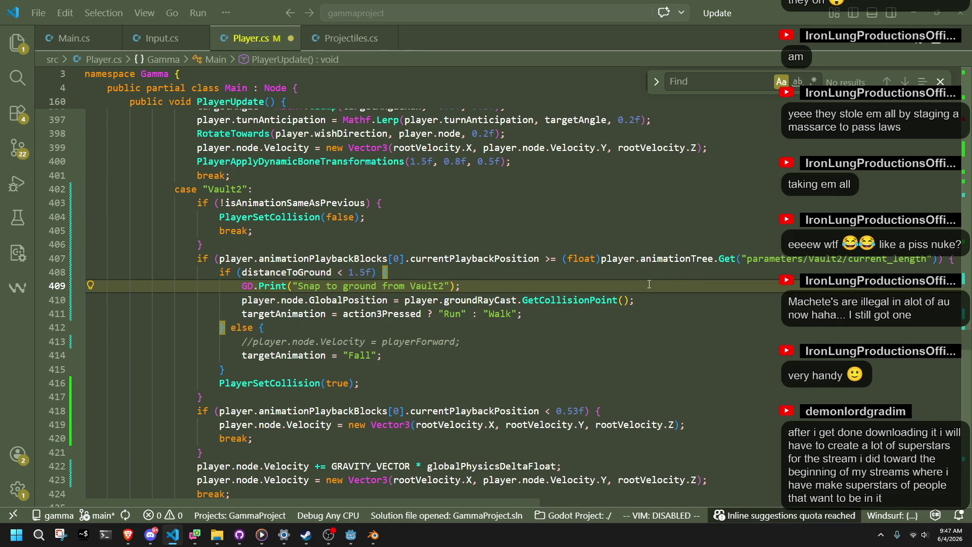
# Add GD.Print("Fall from Vault2"); to the else branch and save Player.cs
pyautogui.click(646, 339)
pyautogui.hotkey('ctrl', 'shift', 'Return')
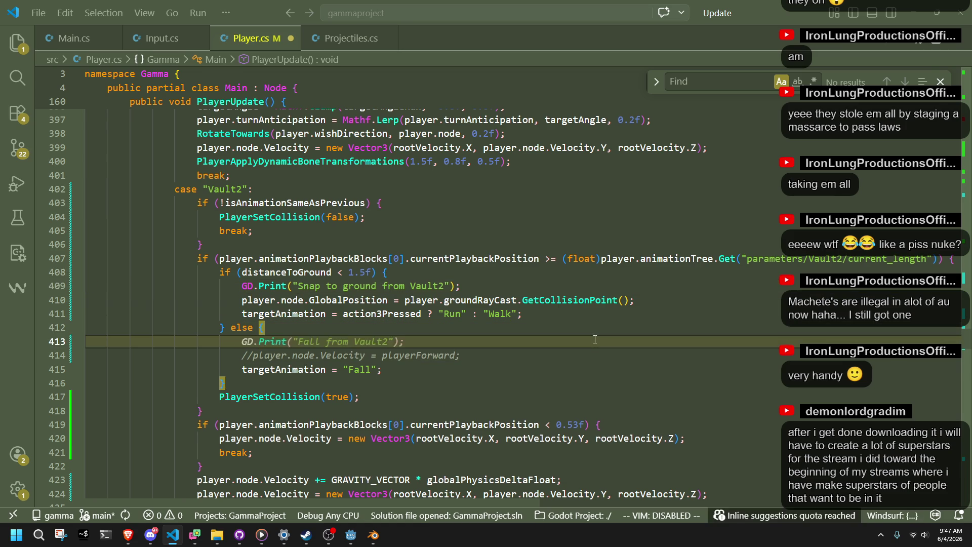
pyautogui.hotkey('ctrl', 's')
pyautogui.hotkey('alt', 'Tab')
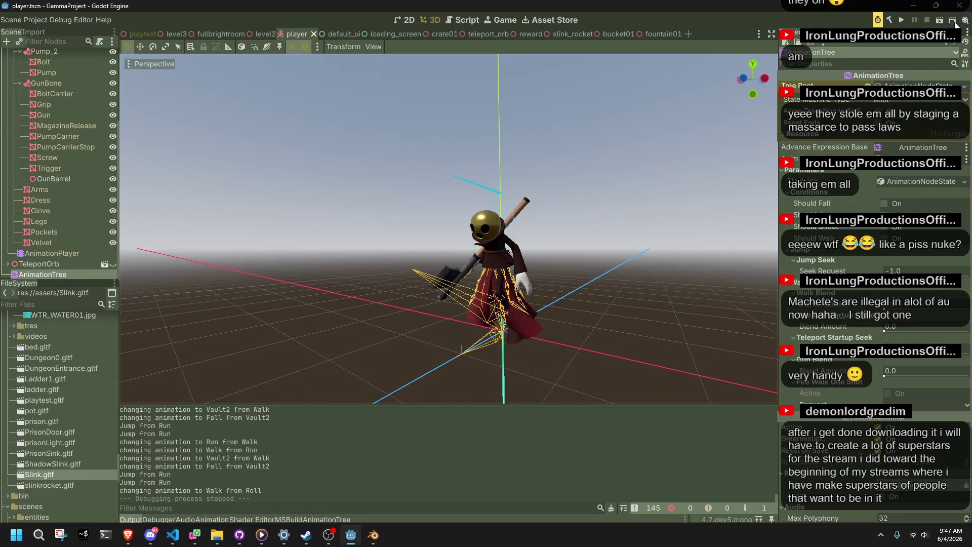
# Run the project and vault over walls, checking that Output prints 'Fall from Vault2' after each vault
pyautogui.click(907, 20)
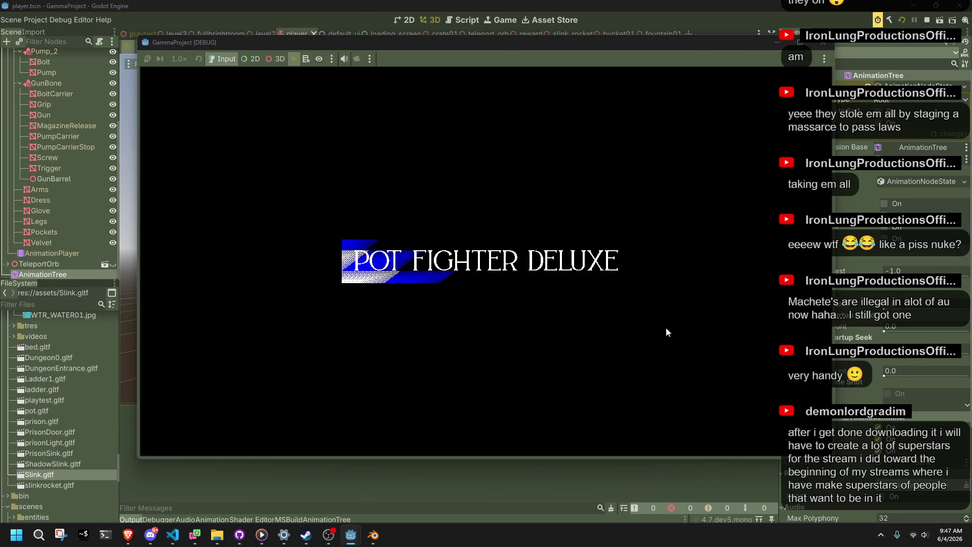
pyautogui.press('w')
pyautogui.press('shift')
pyautogui.press('space')
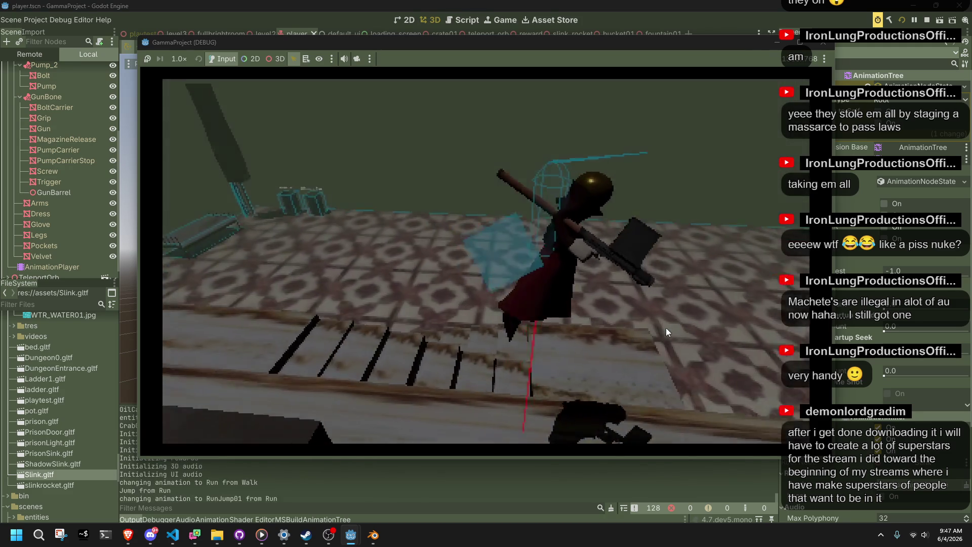
pyautogui.press('w')
pyautogui.press('shift')
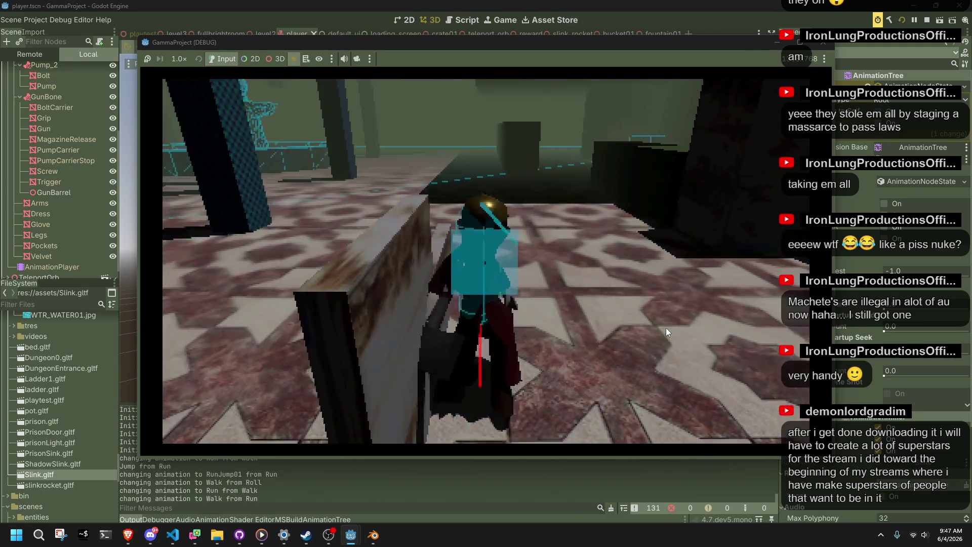
pyautogui.press('space')
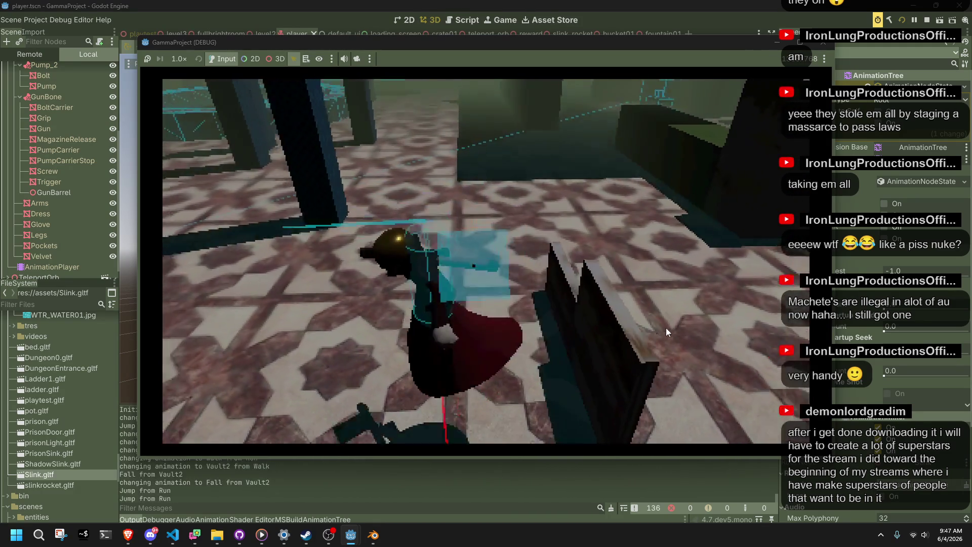
pyautogui.press('shift')
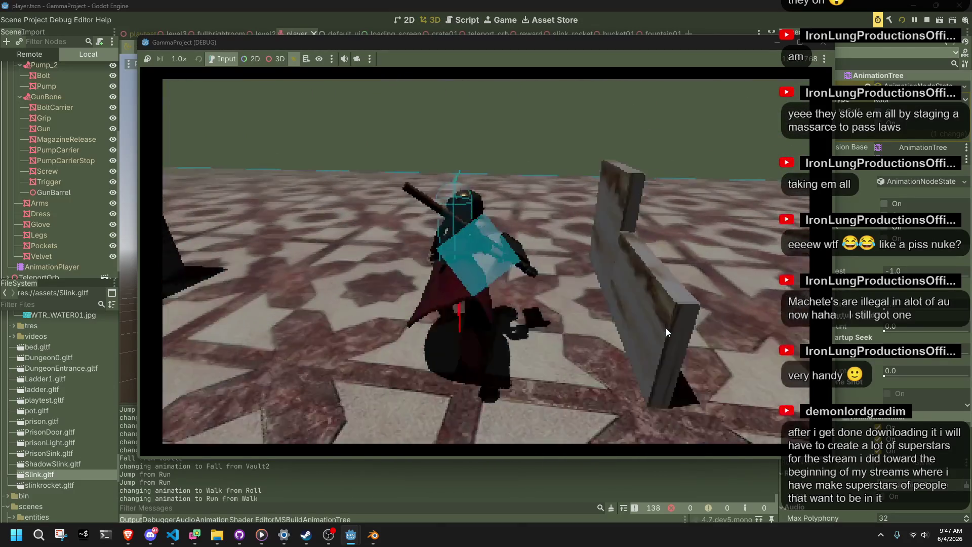
pyautogui.press('space')
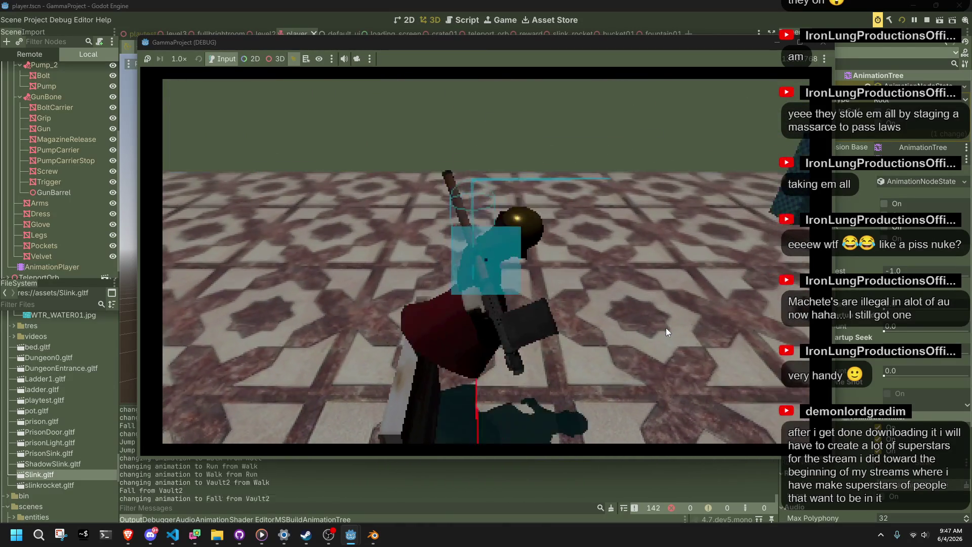
pyautogui.press('space')
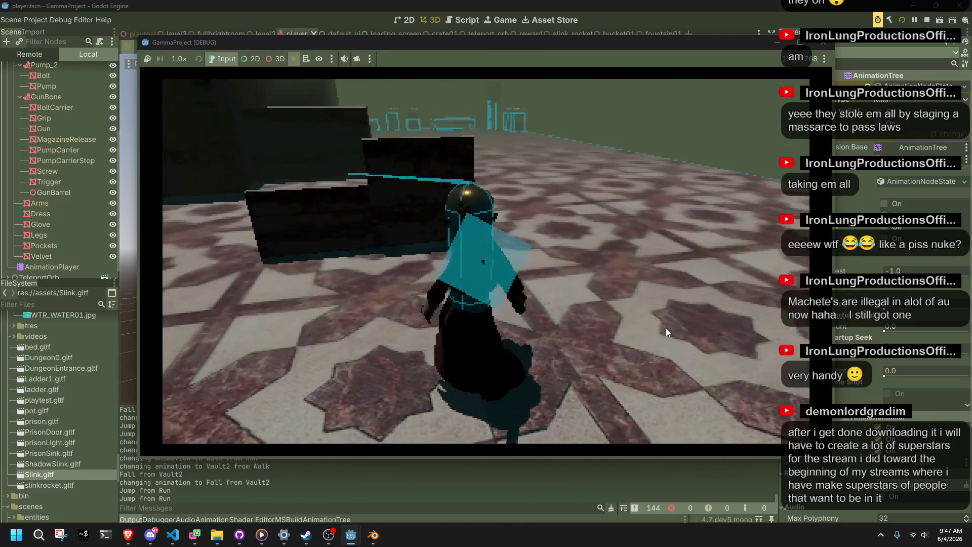
pyautogui.hotkey('alt', 'Tab')
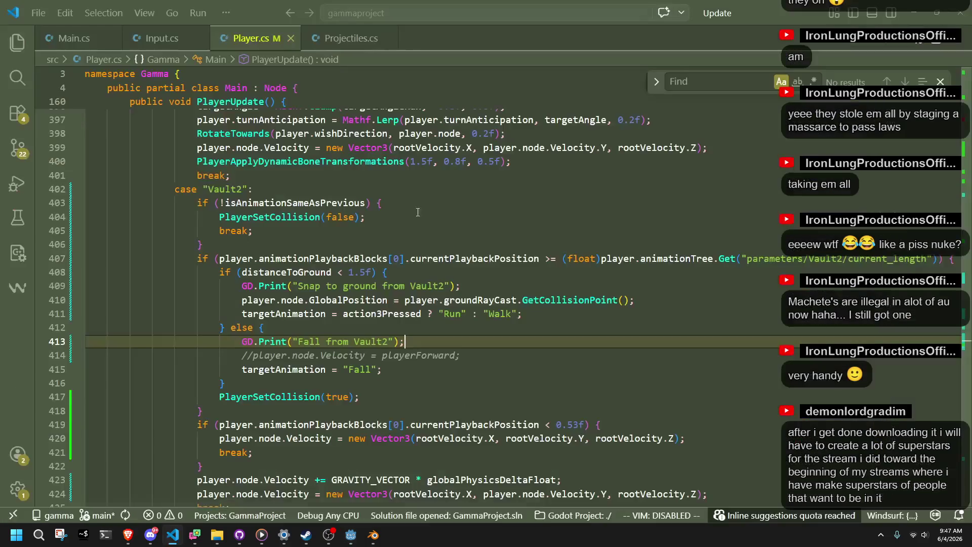
# Change the Vault2 distanceToGround threshold from 1.5f to 1f on line 408, then rerun the game
pyautogui.click(364, 327)
pyautogui.click(404, 372)
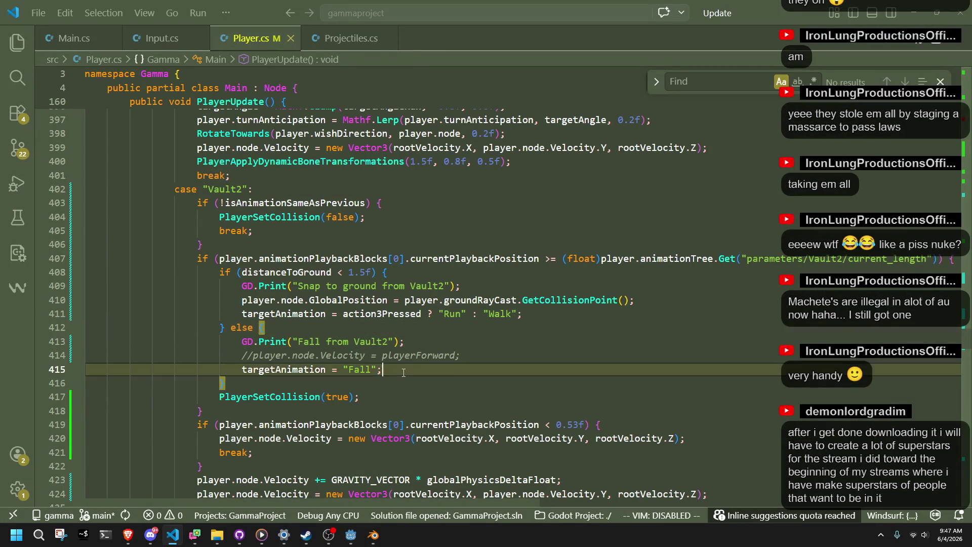
pyautogui.click(473, 357)
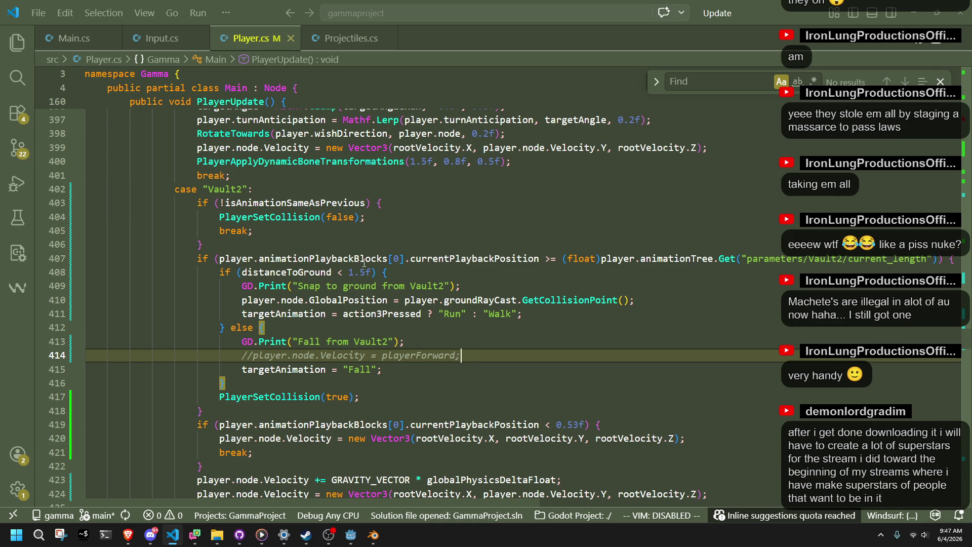
pyautogui.click(356, 273)
pyautogui.press('BackSpace')
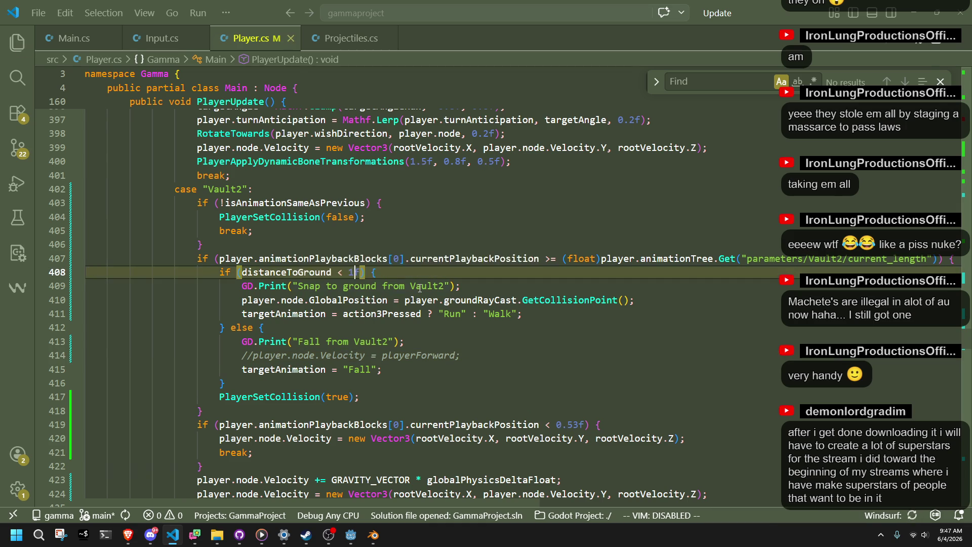
pyautogui.click(438, 314)
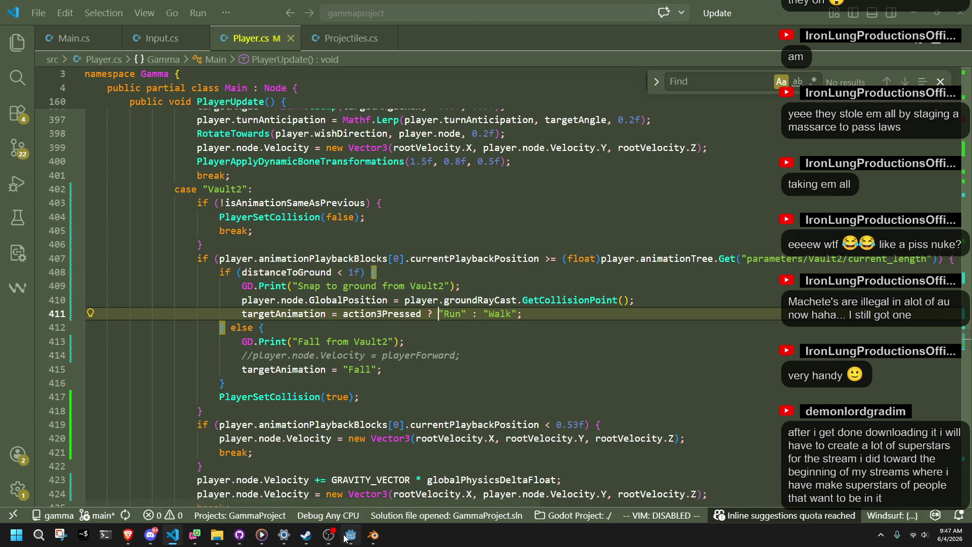
pyautogui.click(351, 535)
pyautogui.click(899, 20)
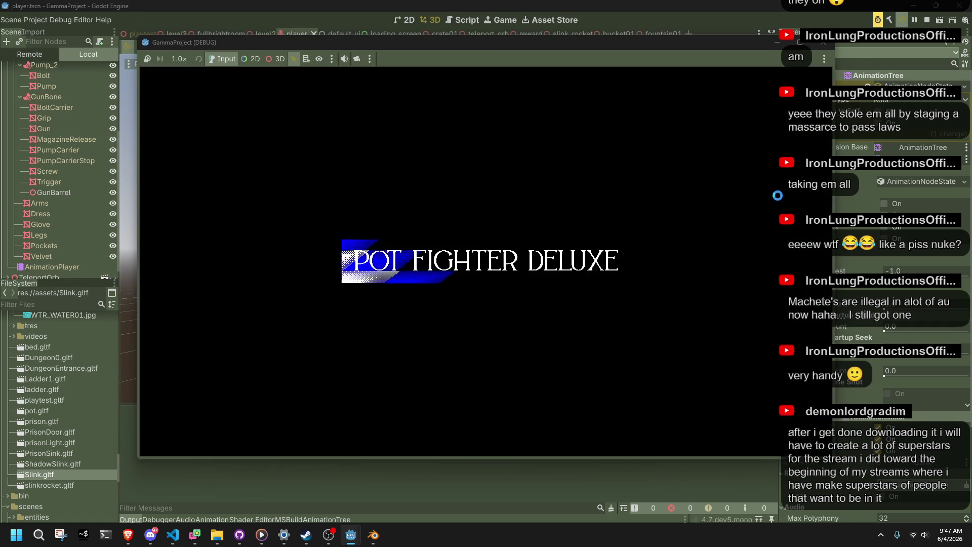
# Vault several walls in the running game to confirm 'Fall from Vault2' logs, then close it
pyautogui.press('w')
pyautogui.press('space')
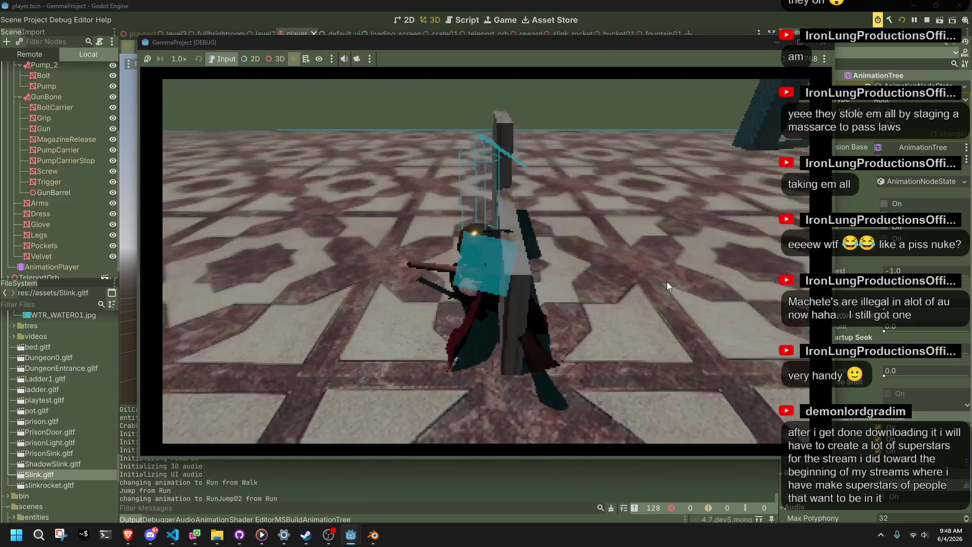
pyautogui.press('space')
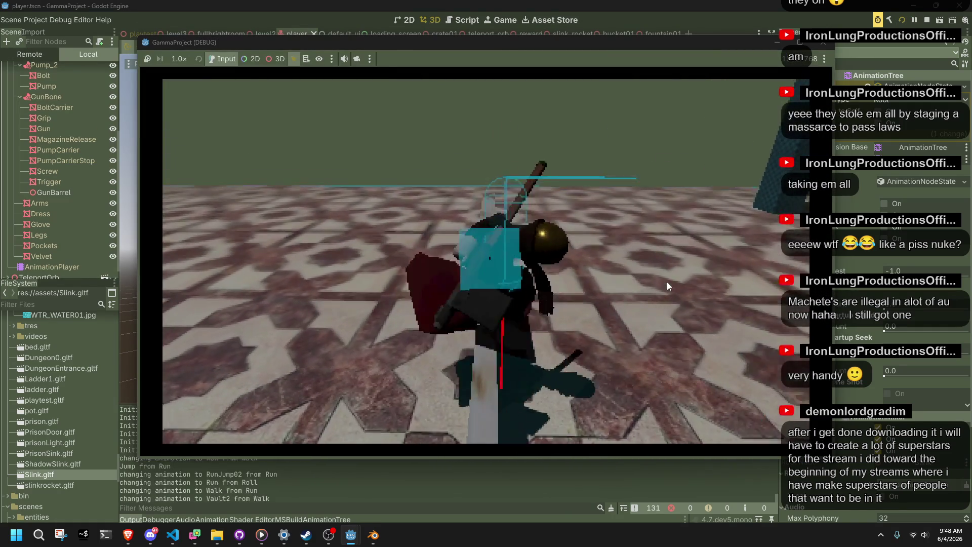
pyautogui.press('space')
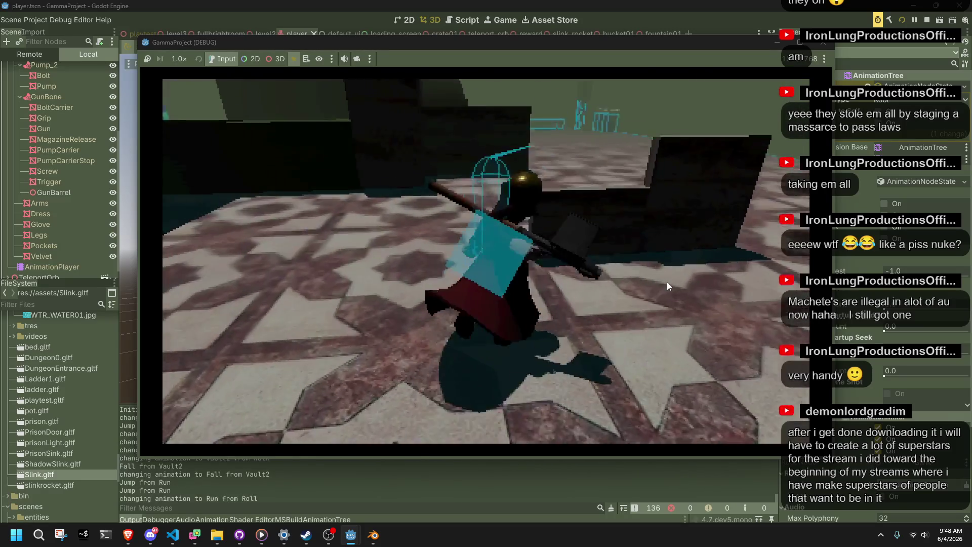
pyautogui.press('space')
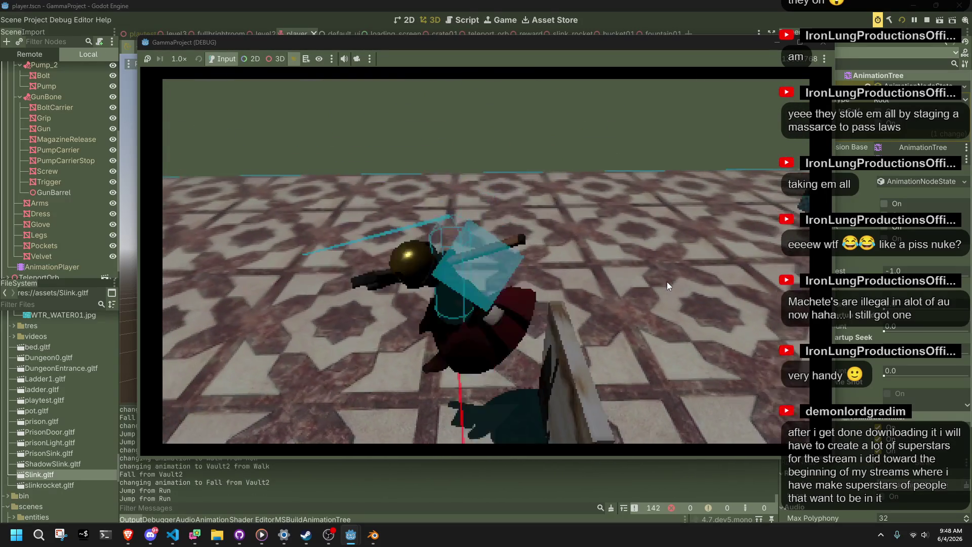
pyautogui.press('a')
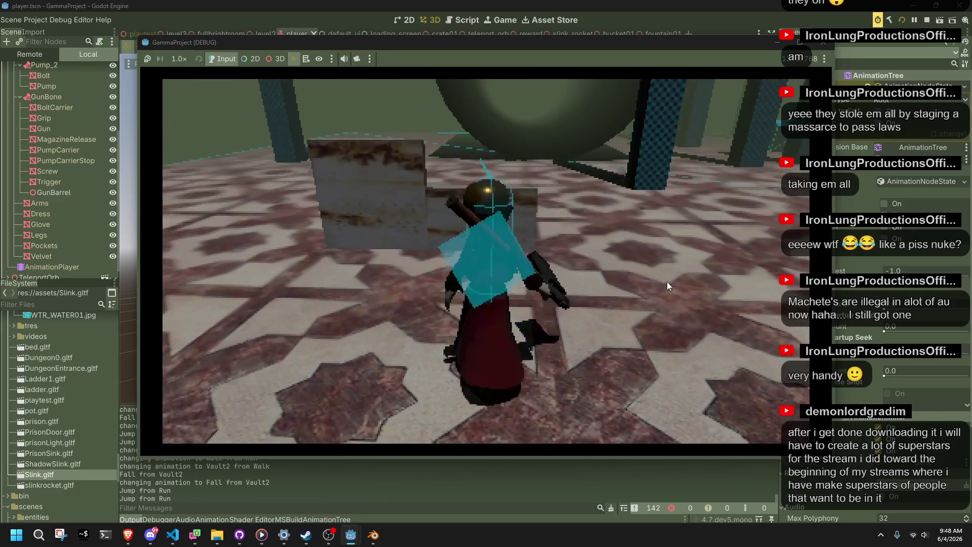
pyautogui.press('w')
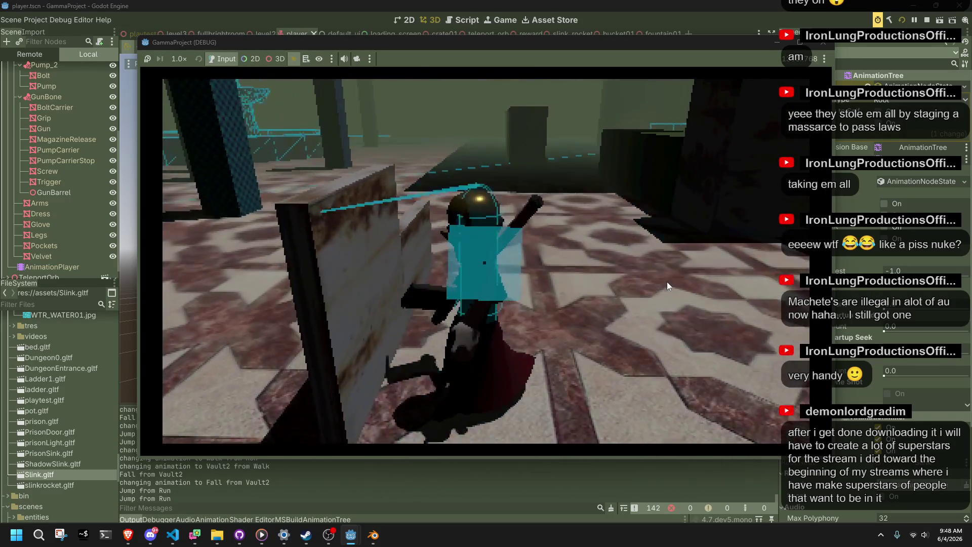
pyautogui.press('d')
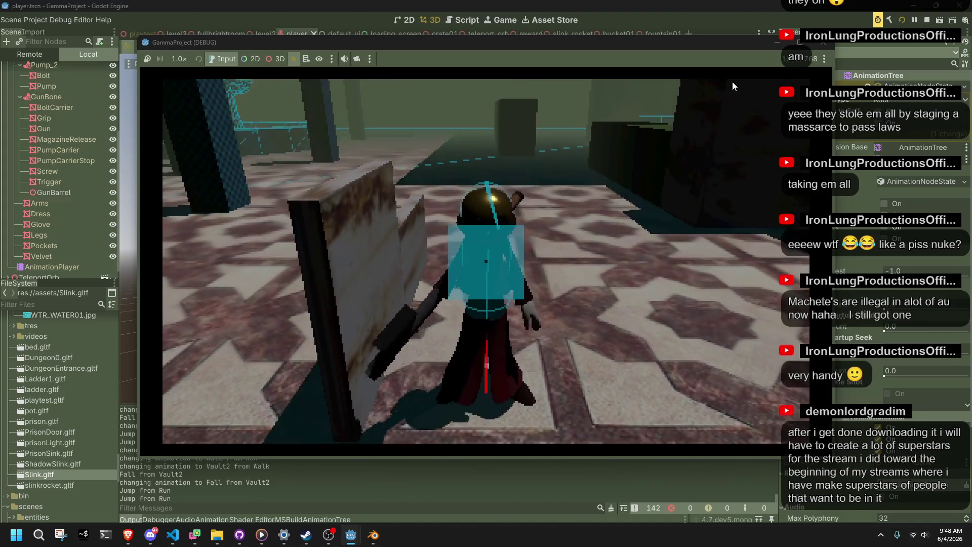
pyautogui.click(815, 47)
pyautogui.hotkey('alt', 'Tab')
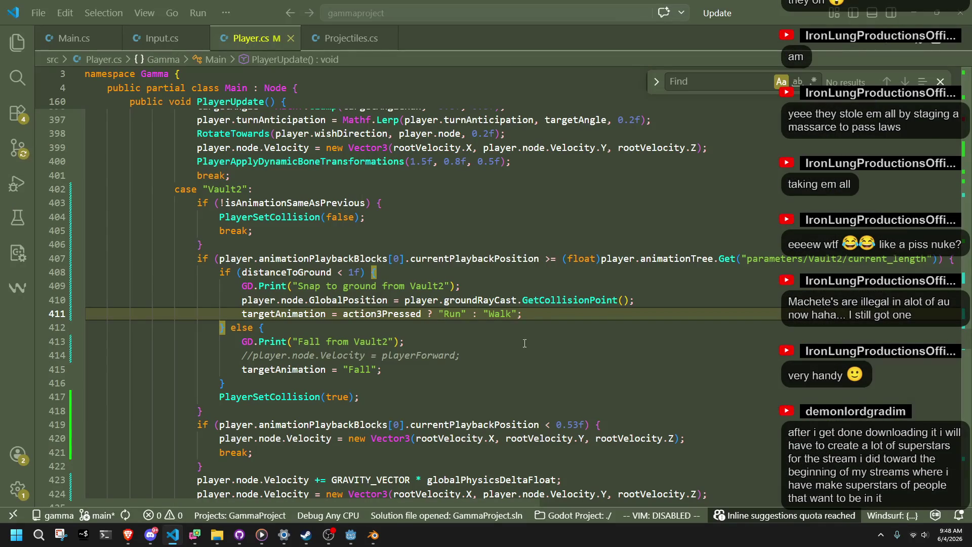
# Undo back to the 1.5f threshold and select the else-branch targetAnimation = "Fall" statement
pyautogui.hotkey('ctrl', 'z')
pyautogui.hotkey('ctrl', 'z')
pyautogui.hotkey('ctrl', 'z')
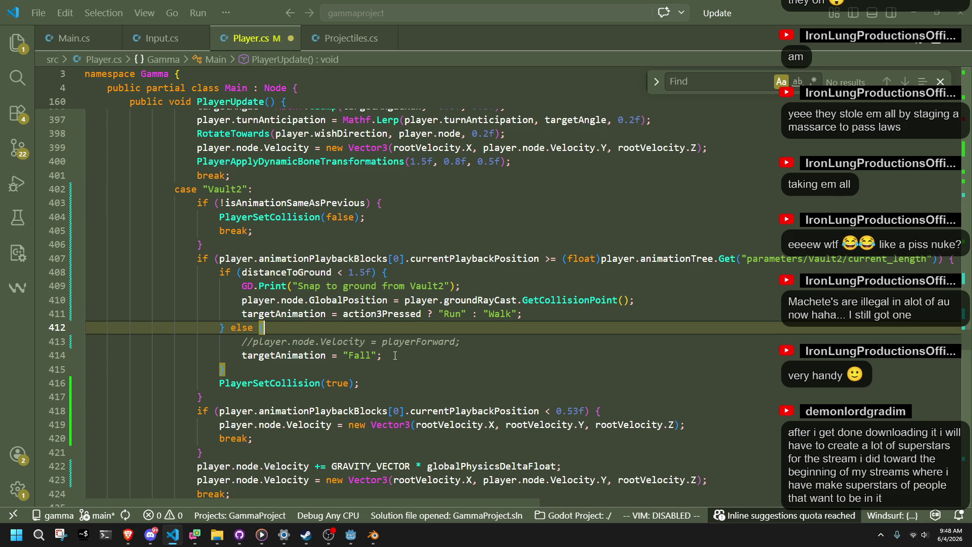
pyautogui.moveTo(377, 355); pyautogui.dragTo(248, 358)
pyautogui.write('pl;')
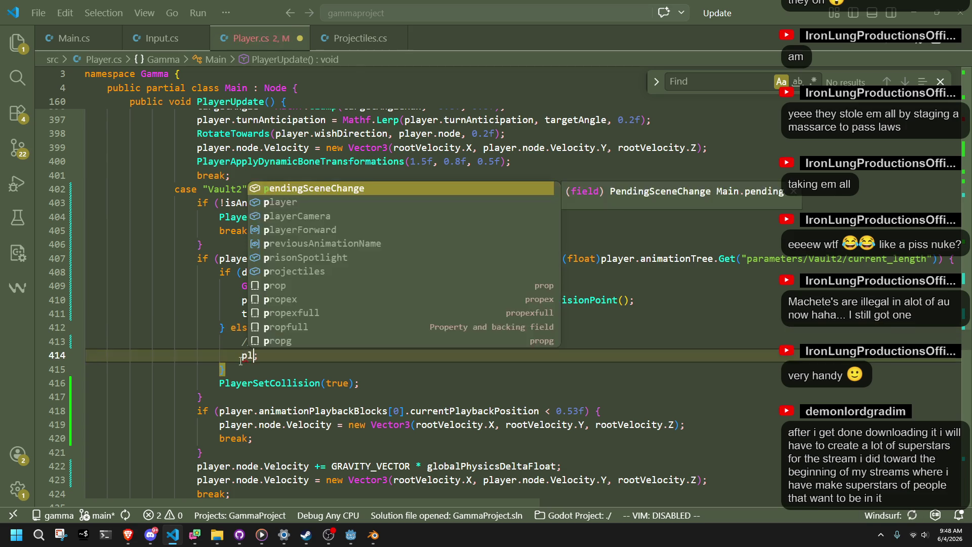
pyautogui.press('BackSpace')
pyautogui.press('BackSpace')
pyautogui.write('anima')
pyautogui.press('BackSpace')
pyautogui.press('BackSpace')
pyautogui.press('BackSpace')
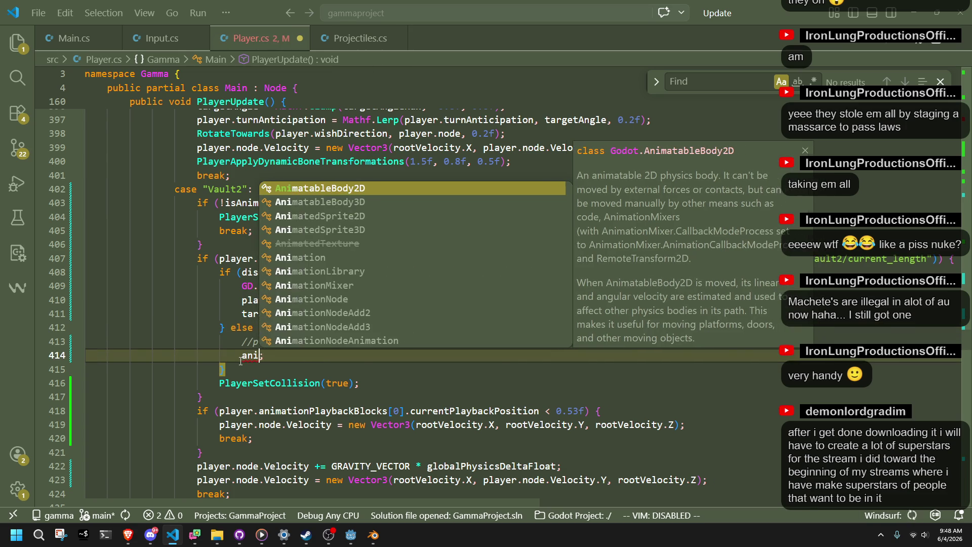
# Start replacing it with a player.animationTree call using IntelliSense suggestions
pyautogui.write('player.animationState')
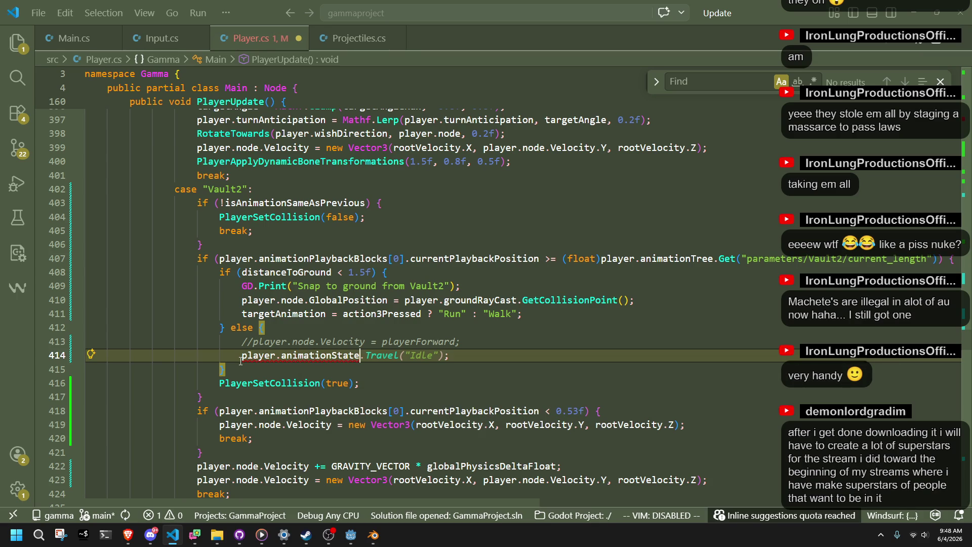
pyautogui.write('.pla;')
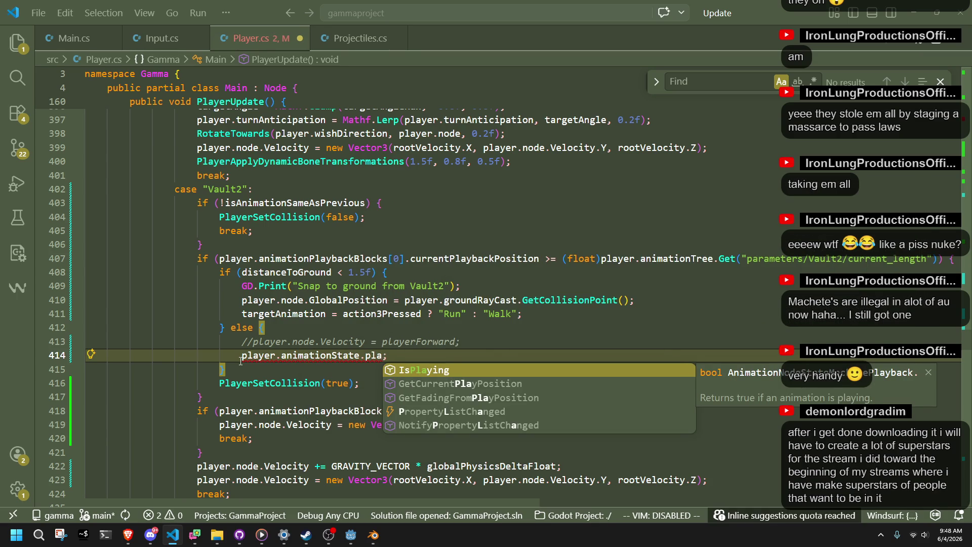
pyautogui.press('BackSpace')
pyautogui.press('BackSpace')
pyautogui.press('BackSpace')
pyautogui.hotkey('ctrl', 'space')
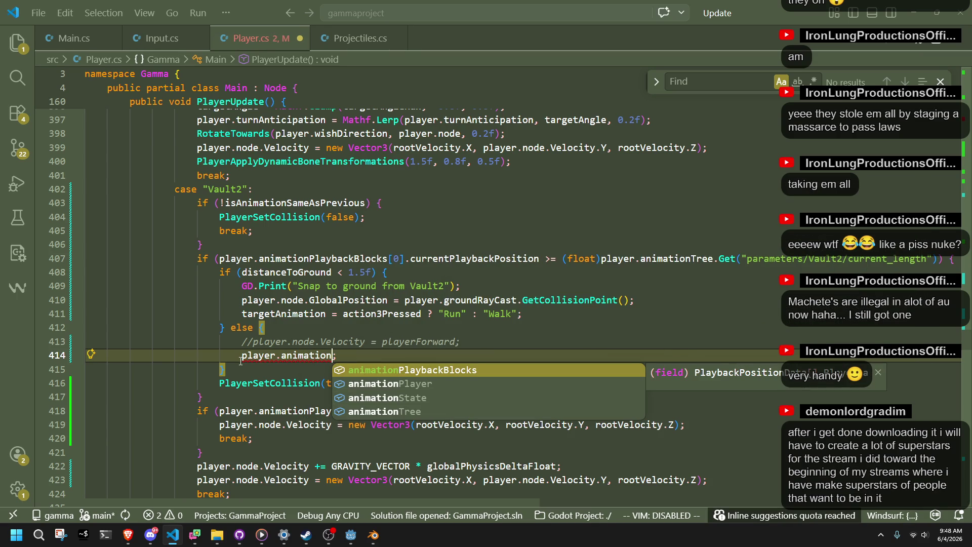
pyautogui.write('T')
pyautogui.press('Tab')
pyautogui.write('.p')
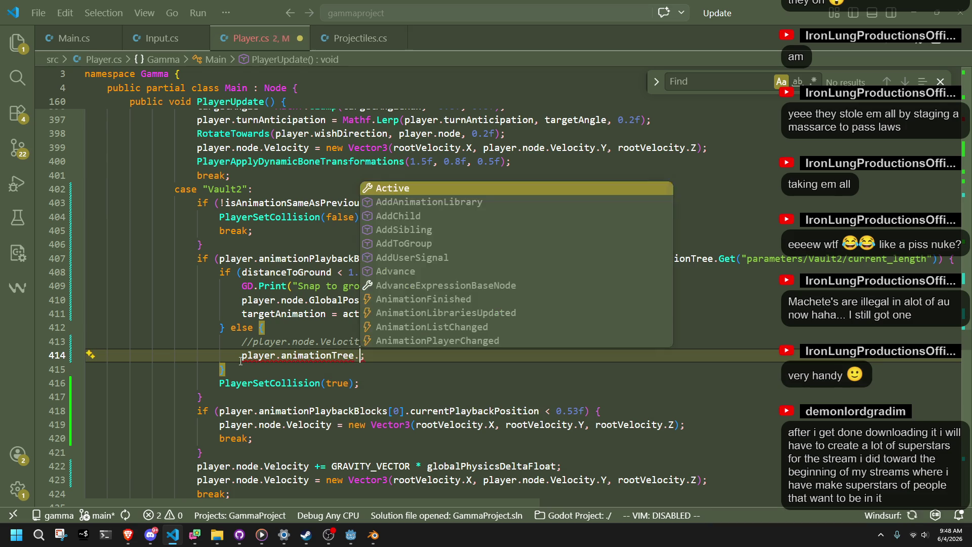
pyautogui.write('lay')
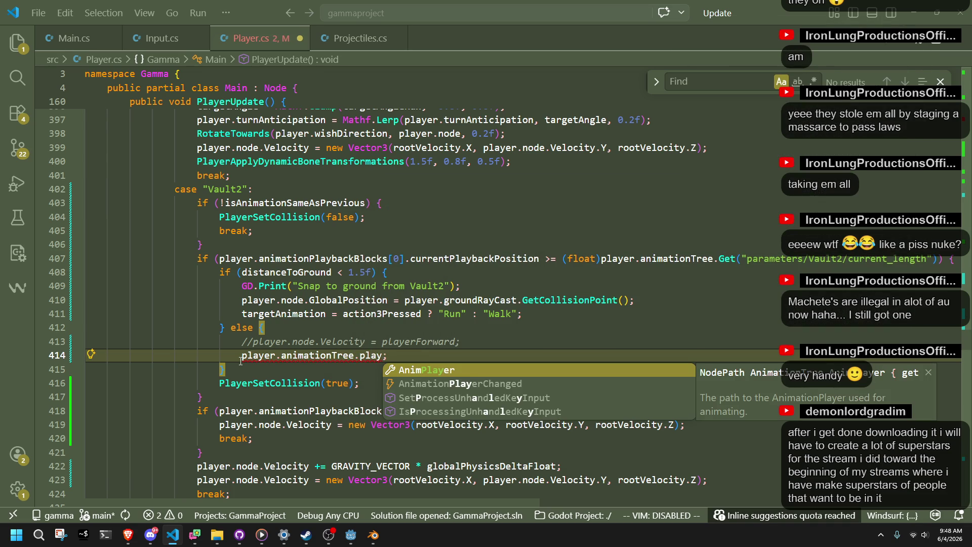
pyautogui.press('BackSpace')
pyautogui.press('BackSpace')
pyautogui.press('BackSpace')
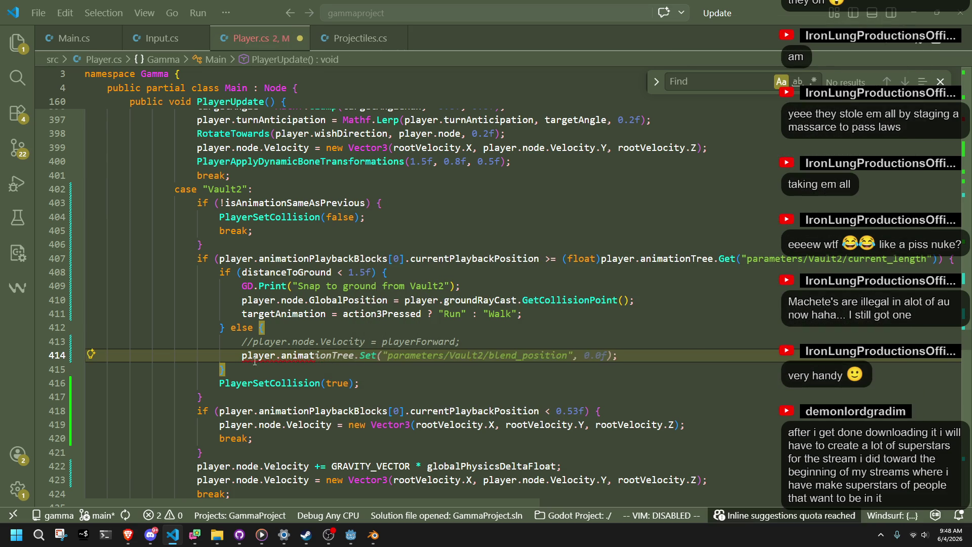
pyautogui.click(437, 381)
pyautogui.scroll(-12, 438, 381)
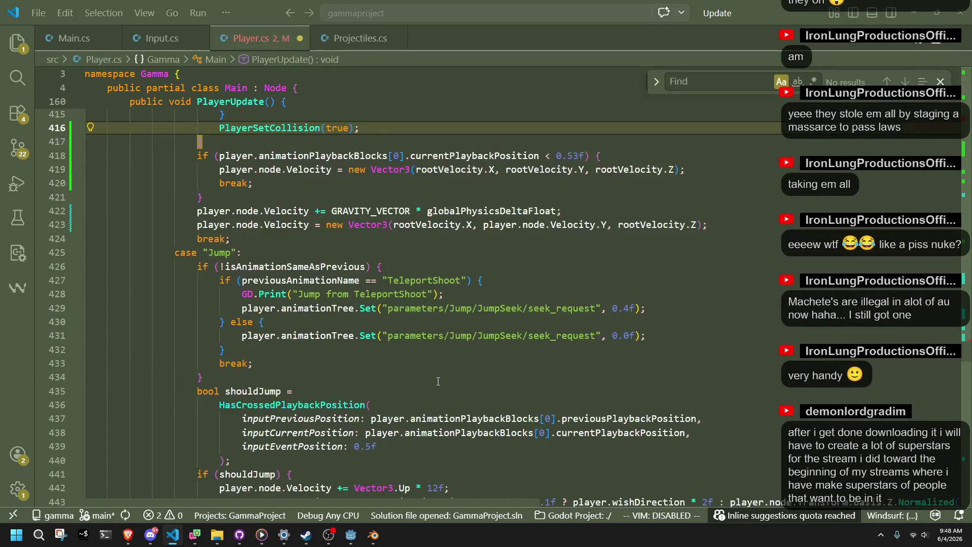
pyautogui.scroll(3, 438, 382)
pyautogui.scroll(-8, 438, 382)
pyautogui.scroll(-12, 438, 382)
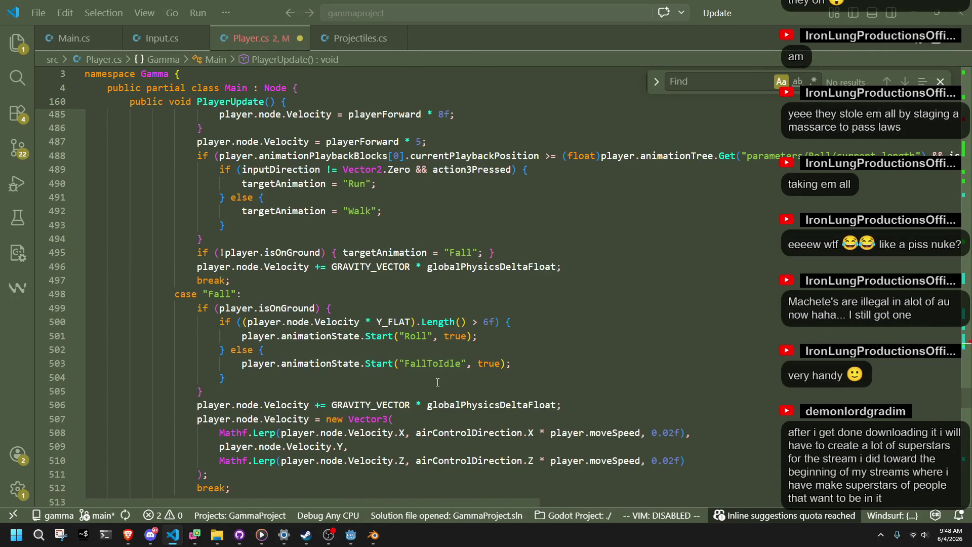
pyautogui.scroll(-2, 438, 382)
pyautogui.scroll(-2, 437, 383)
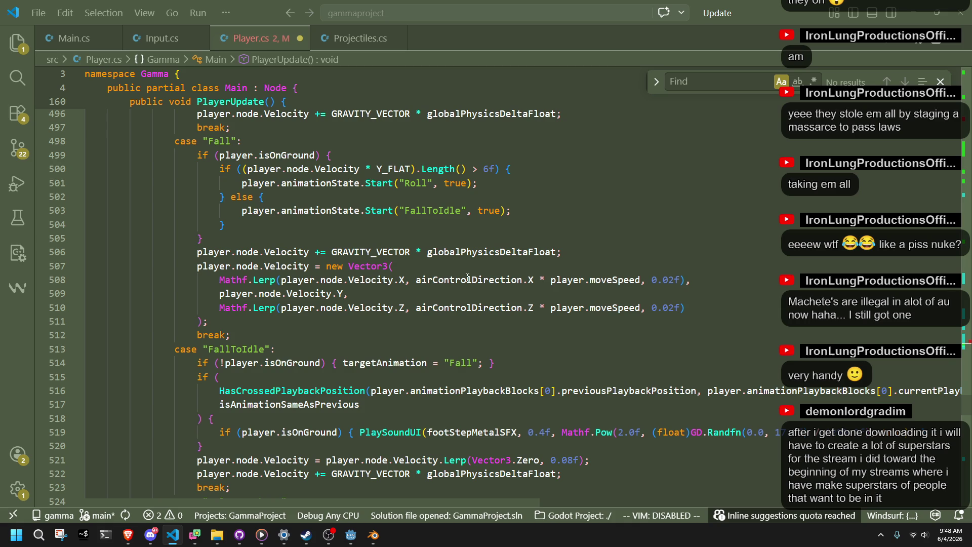
pyautogui.click(483, 185)
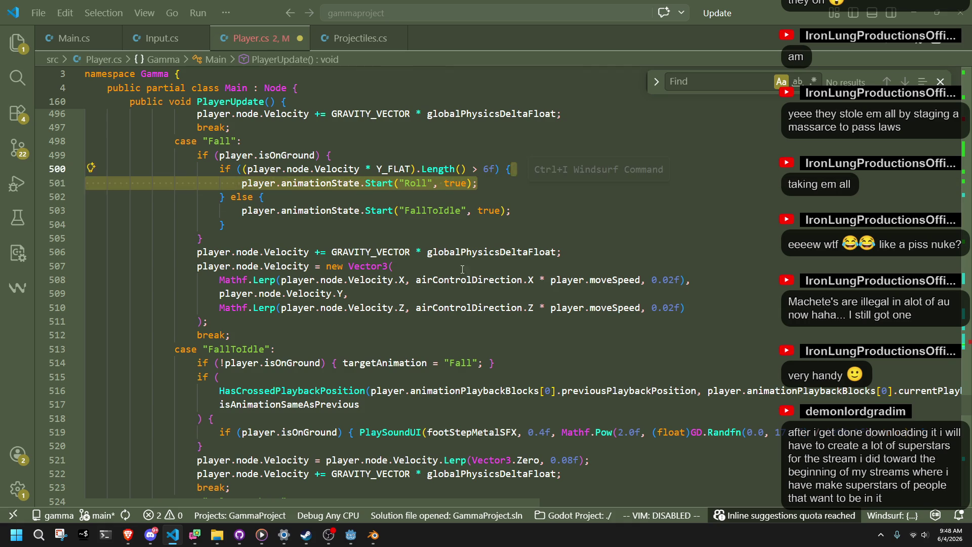
pyautogui.scroll(18, 474, 302)
pyautogui.scroll(9, 475, 302)
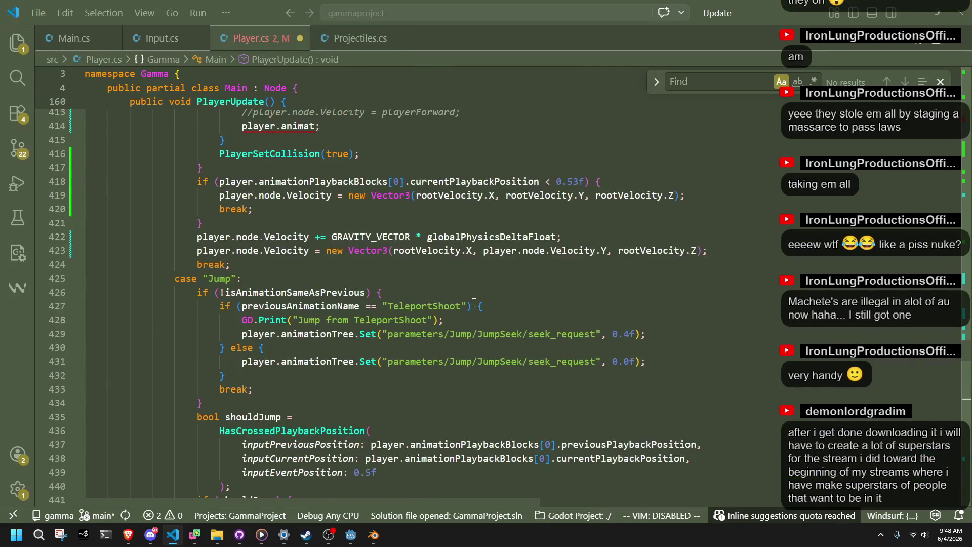
pyautogui.scroll(4, 474, 303)
pyautogui.doubleClick(303, 278)
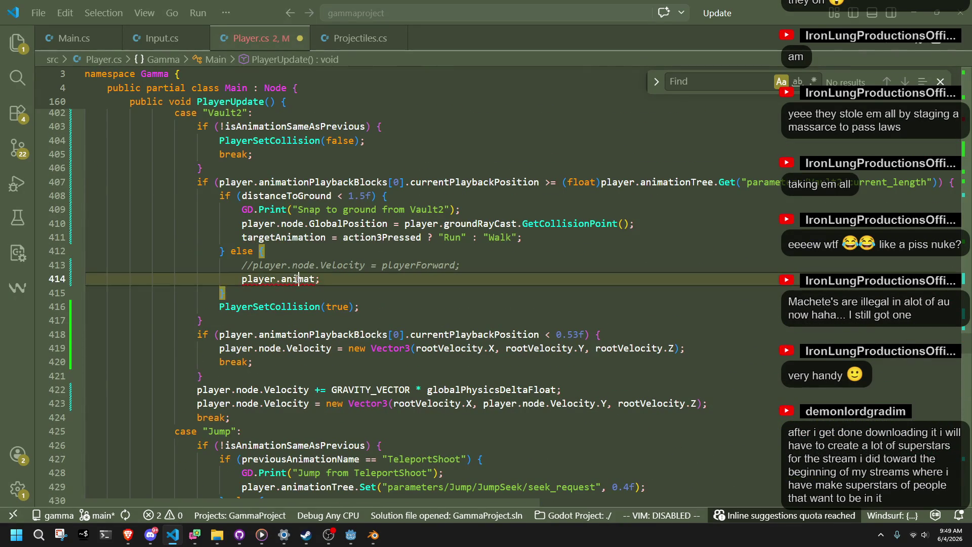
# Put player.animationState.Start("Fall", true); in Vault2's else branch, changing Roll to Fall
pyautogui.click(322, 293)
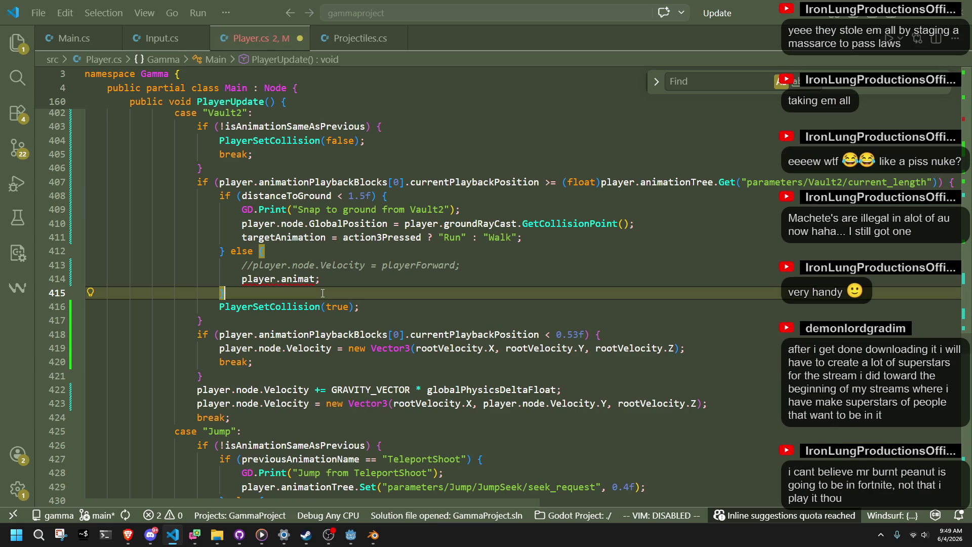
pyautogui.click(317, 280)
pyautogui.hotkey('ctrl', 'z')
pyautogui.click(351, 278)
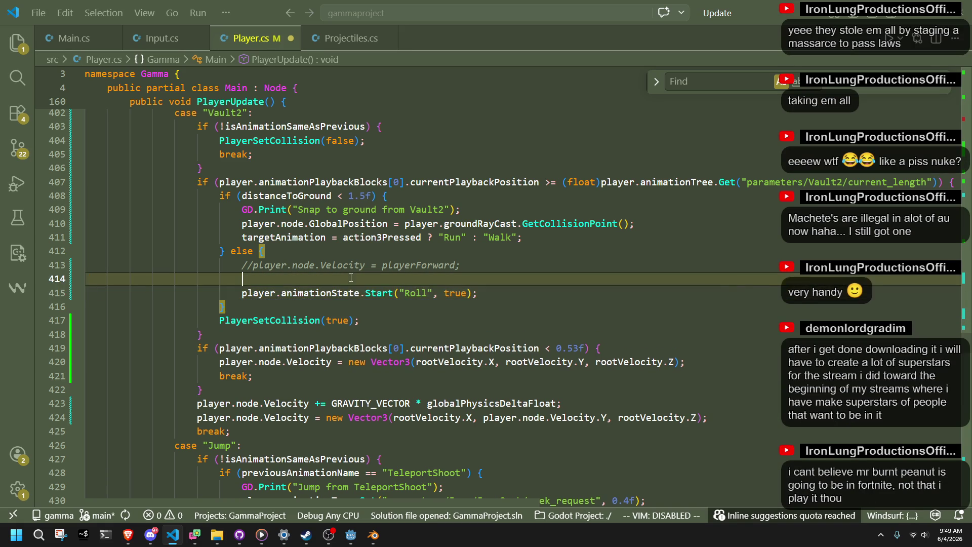
pyautogui.press('BackSpace')
pyautogui.press('BackSpace')
pyautogui.press('BackSpace')
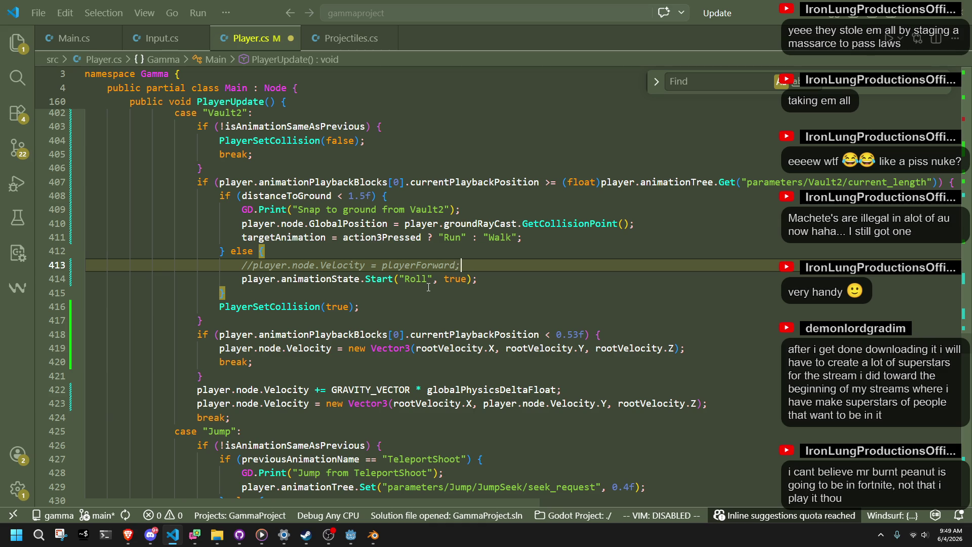
pyautogui.doubleClick(416, 284)
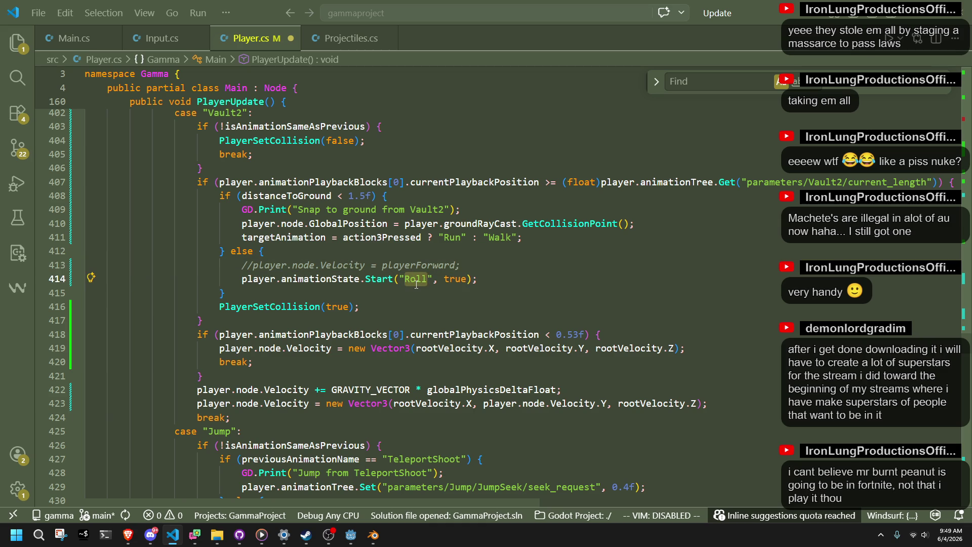
pyautogui.write('Fall')
pyautogui.click(422, 308)
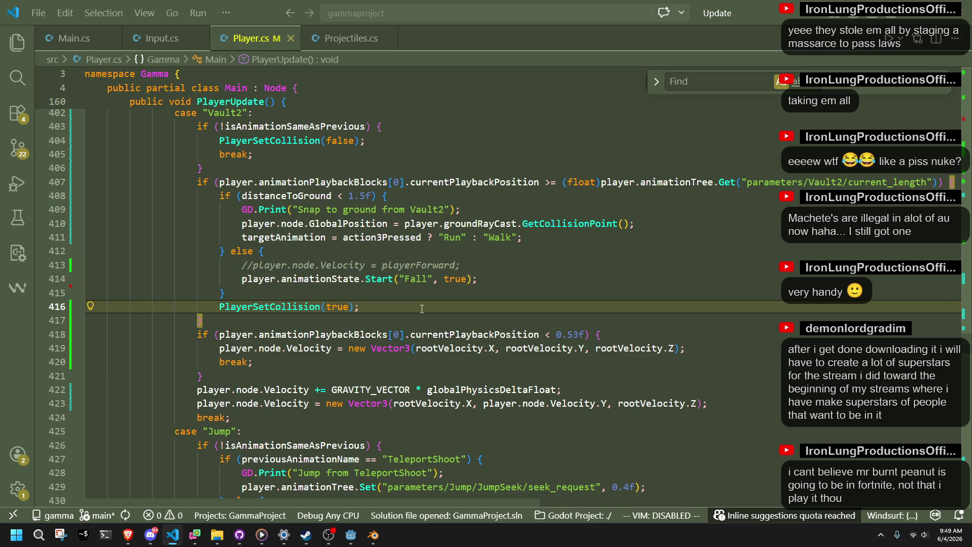
# Delete the 'Snap to ground from Vault2' debug print line
pyautogui.tripleClick(484, 204)
pyautogui.press('BackSpace')
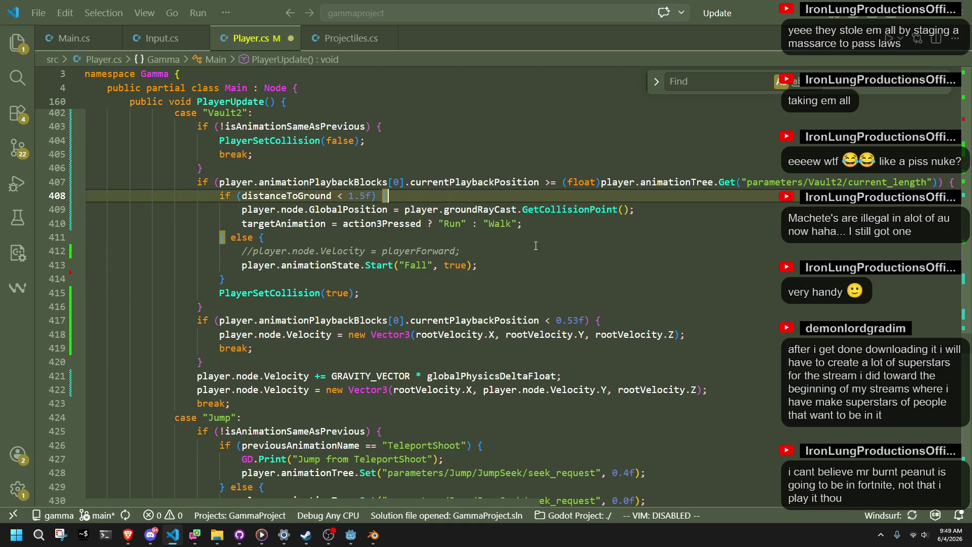
pyautogui.click(517, 252)
pyautogui.click(351, 535)
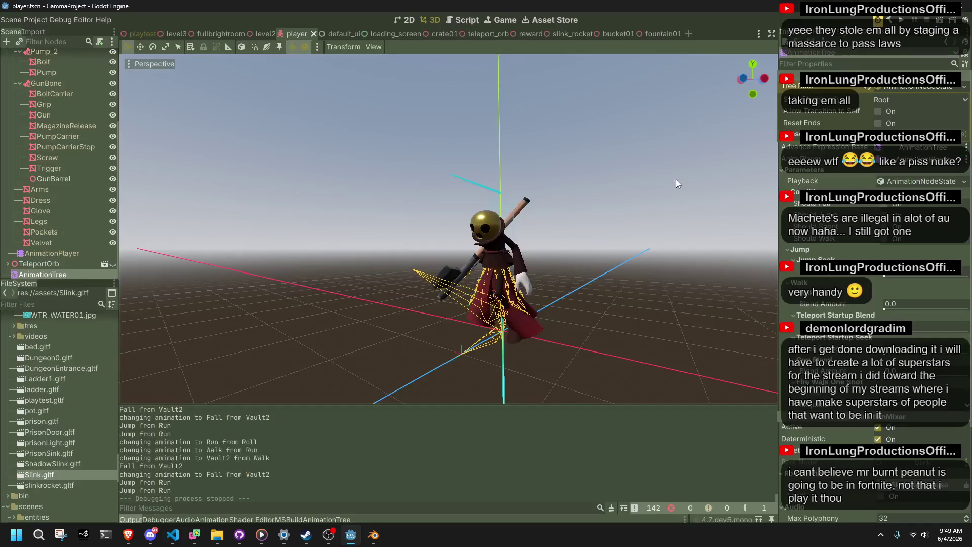
# Build and run with F5, vault over the dark pillar, then stop the game and return to the code
pyautogui.press('F5')
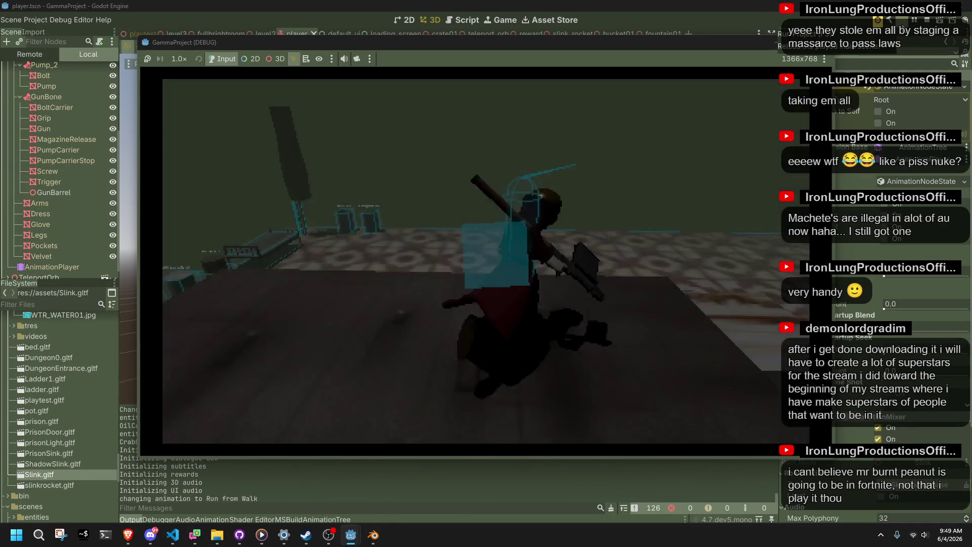
pyautogui.press('space')
pyautogui.press('w')
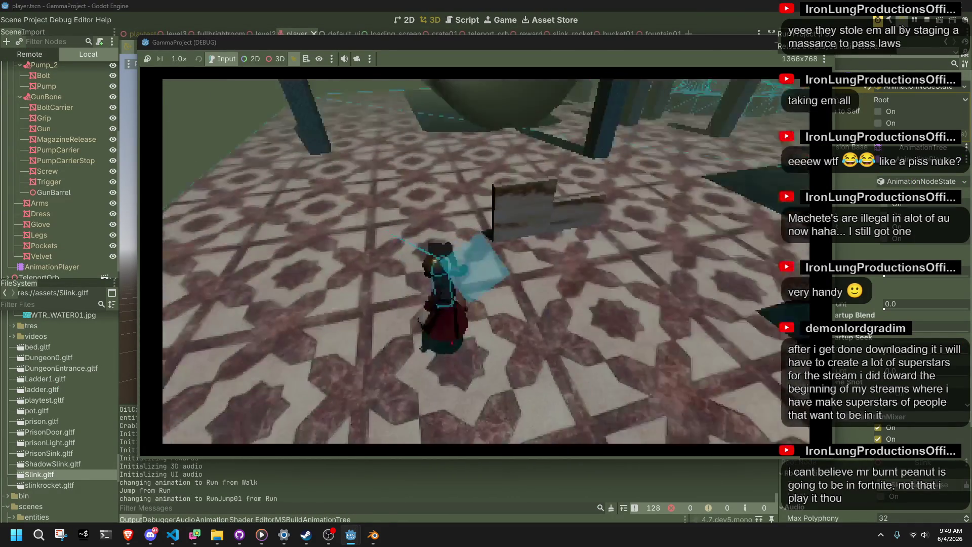
pyautogui.press('space')
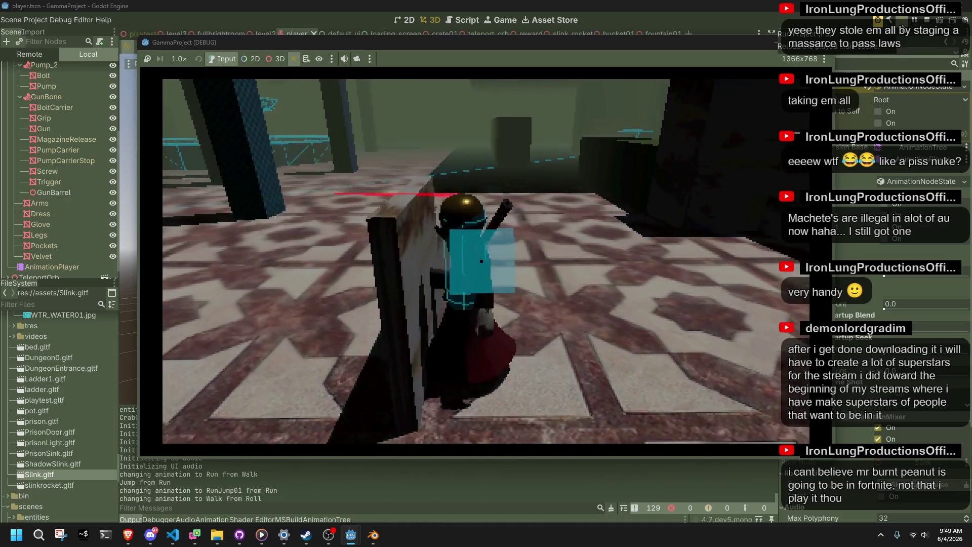
pyautogui.press('w')
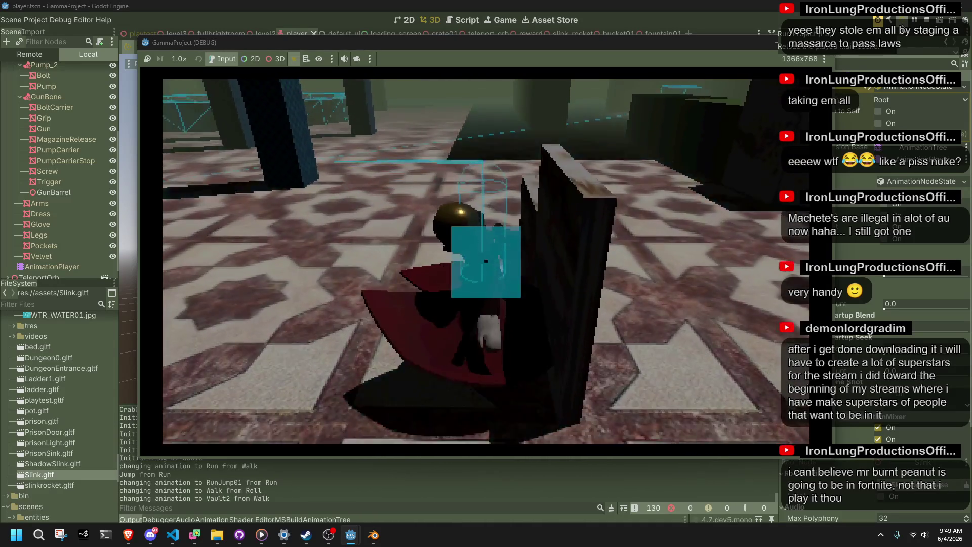
pyautogui.press('space')
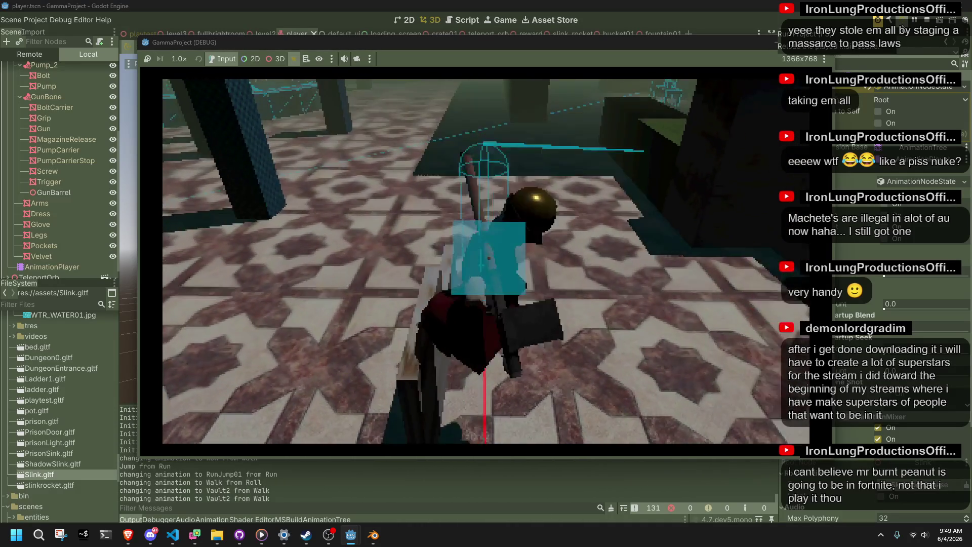
pyautogui.press('F8')
pyautogui.hotkey('alt', 'Tab')
pyautogui.hotkey('ctrl', 'z')
pyautogui.hotkey('ctrl', 'z')
pyautogui.hotkey('ctrl', 'z')
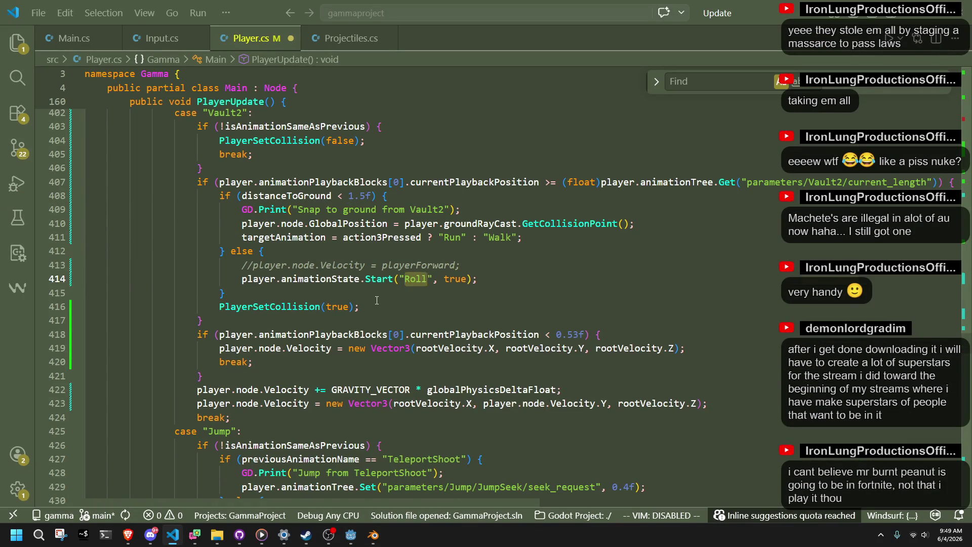
# Undo the animation-call edits until line 414 reads targetAnimation = "Fall"; again
pyautogui.hotkey('ctrl', 'z')
pyautogui.hotkey('ctrl', 'z')
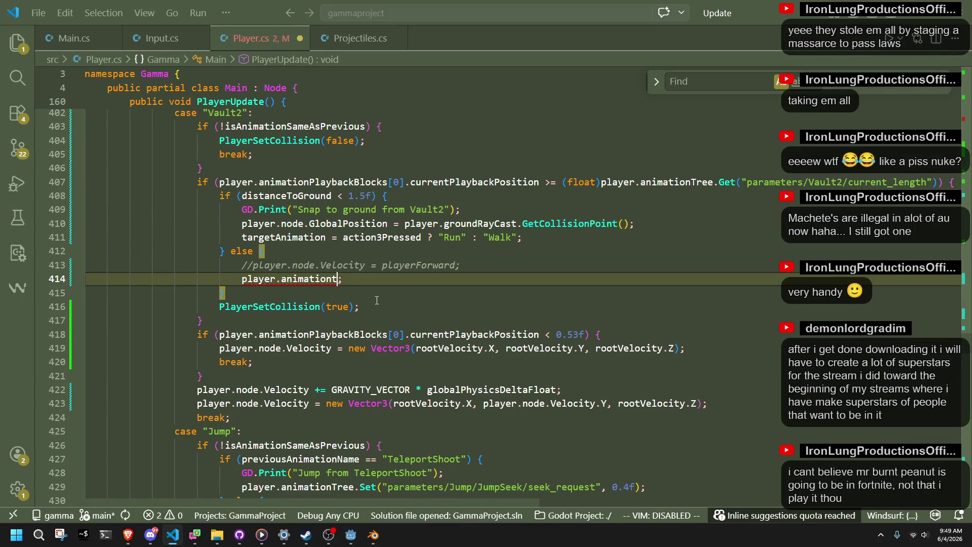
pyautogui.hotkey('ctrl', 'z')
pyautogui.hotkey('ctrl', 'z')
pyautogui.hotkey('ctrl', 'z')
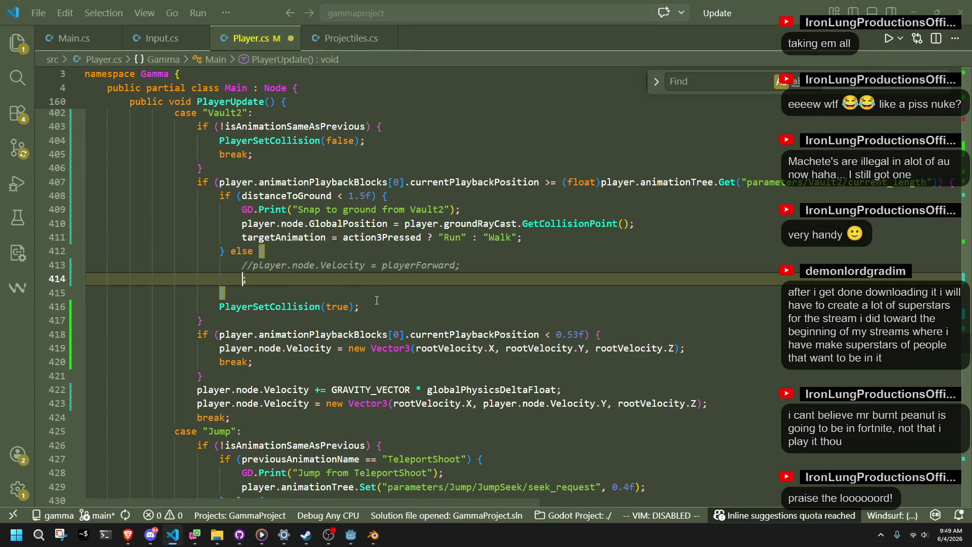
pyautogui.write('pl')
pyautogui.hotkey('ctrl', 'z')
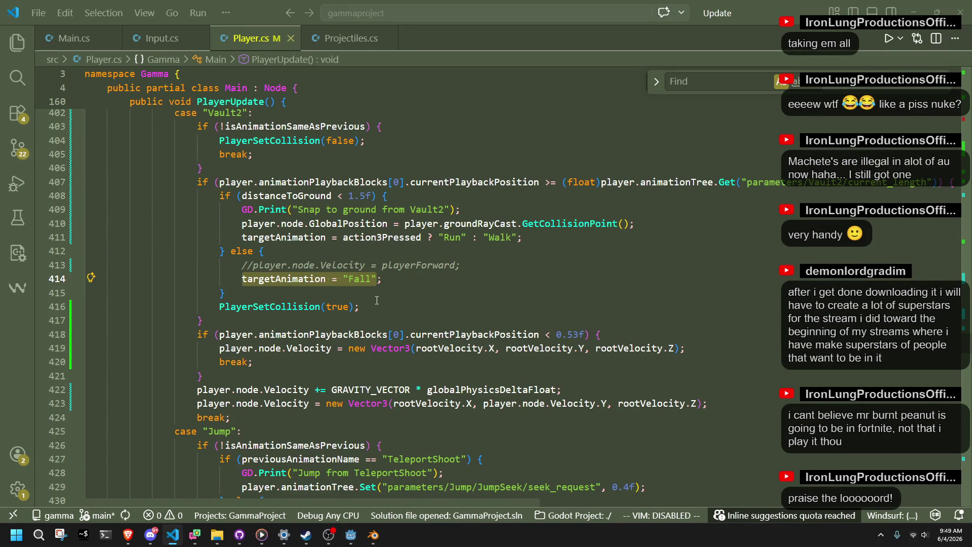
pyautogui.press('super+Tab')
pyautogui.click(379, 199)
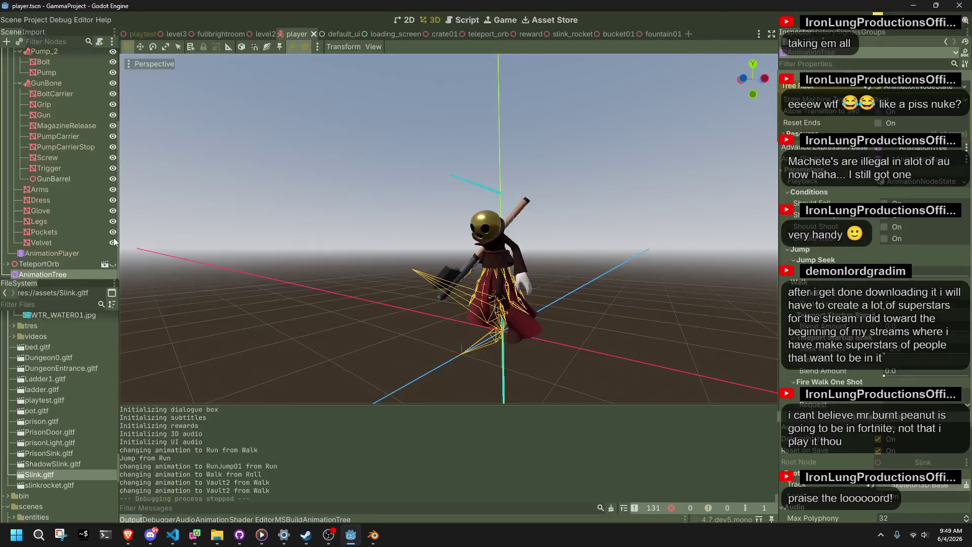
# Connect the Vault2 state to the Fall state with a new AnimationTree transition
pyautogui.click(57, 274)
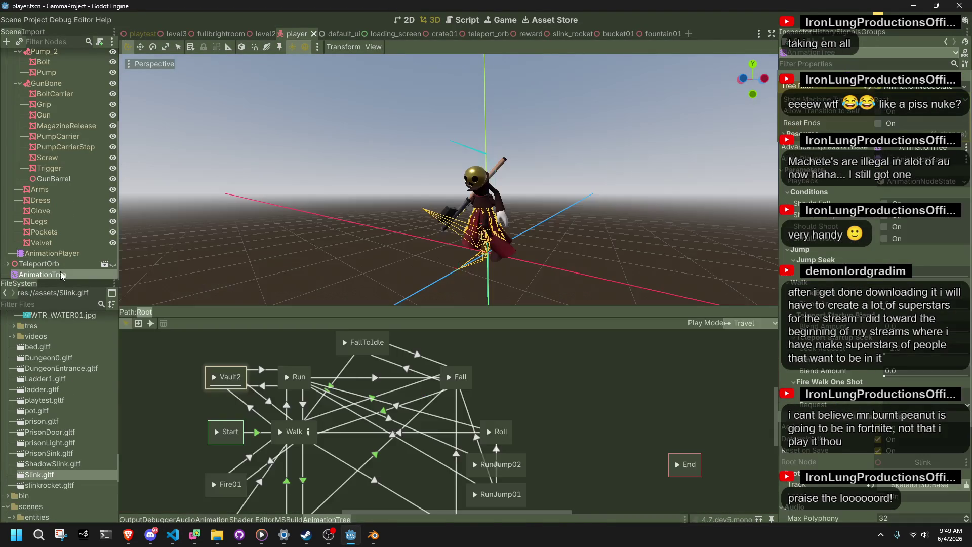
pyautogui.click(236, 355)
pyautogui.click(225, 371)
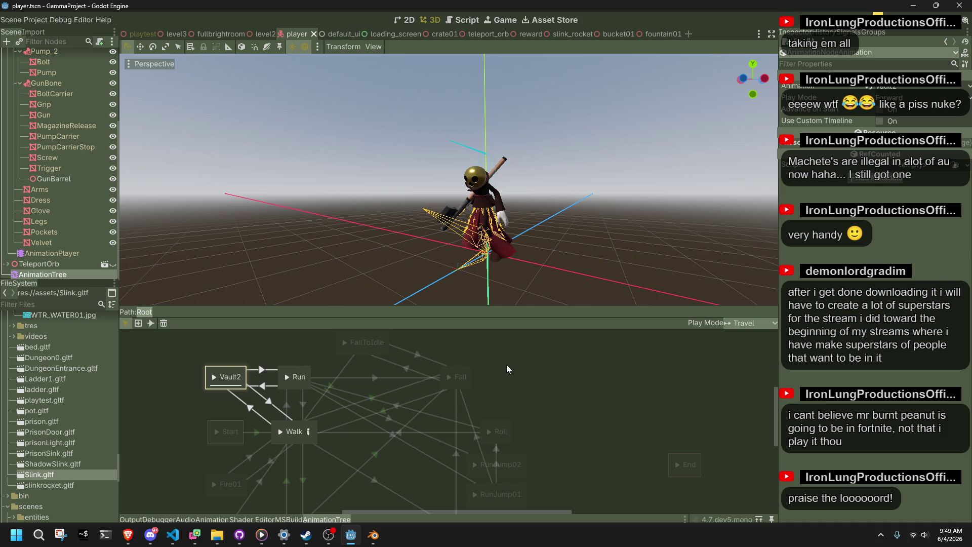
pyautogui.click(150, 322)
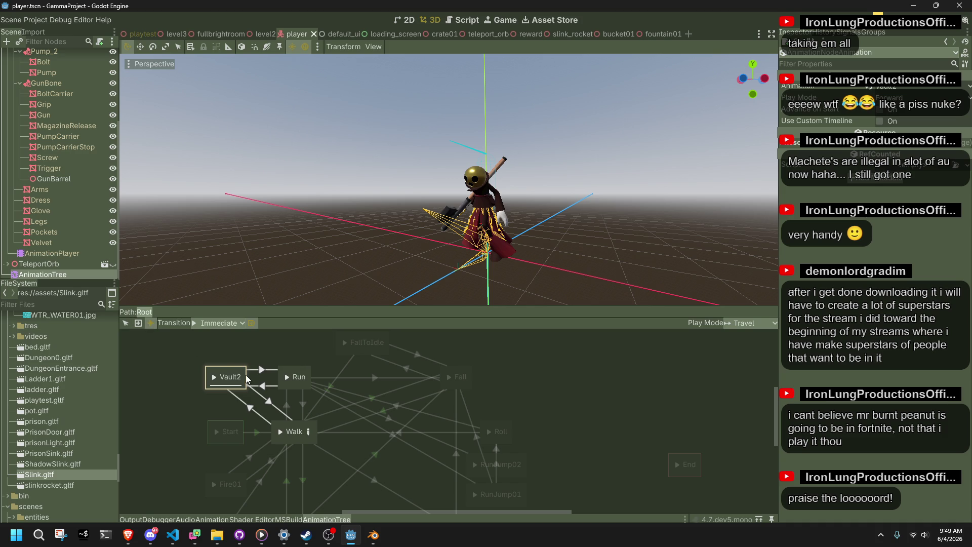
pyautogui.moveTo(238, 379)
pyautogui.mouseDown()
pyautogui.moveTo(428, 402)
pyautogui.moveTo(444, 385)
pyautogui.mouseUp()
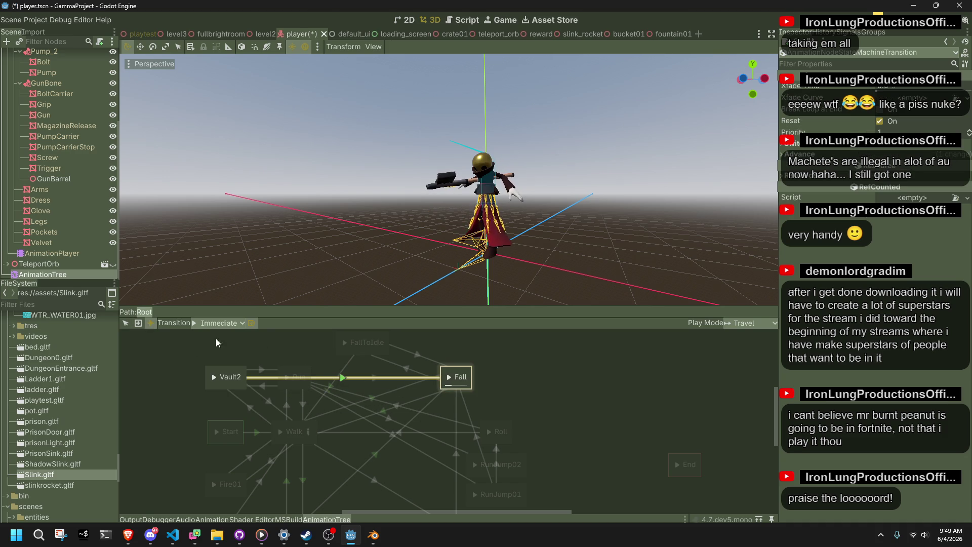
pyautogui.click(126, 323)
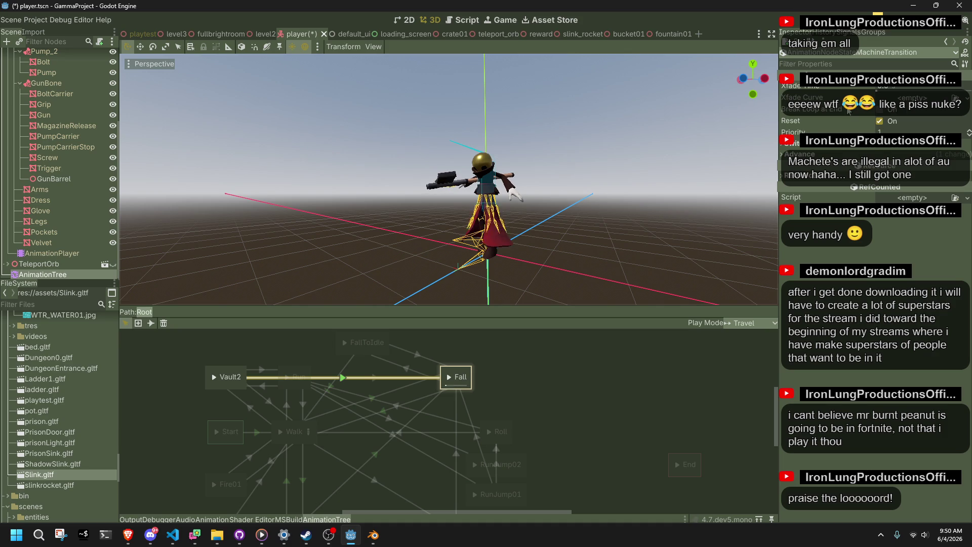
# Set the Vault2→Fall transition's Switch Mode to Immediate and run the game with F5
pyautogui.click(881, 87)
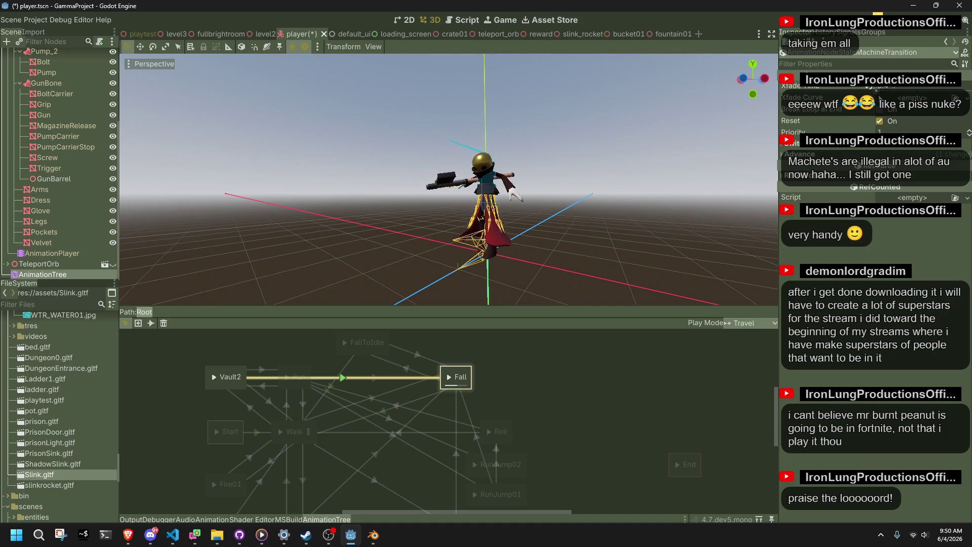
pyautogui.click(826, 147)
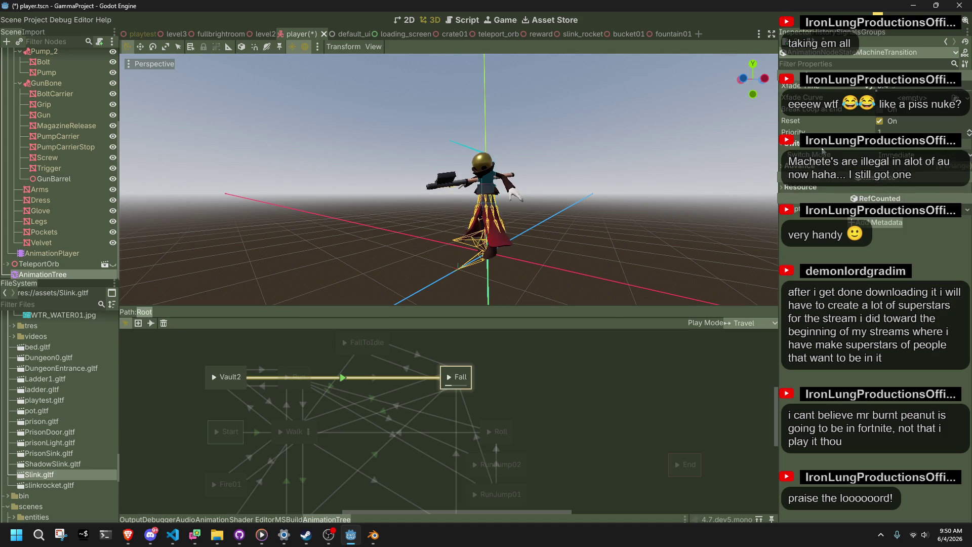
pyautogui.click(911, 154)
pyautogui.click(906, 165)
pyautogui.click(797, 166)
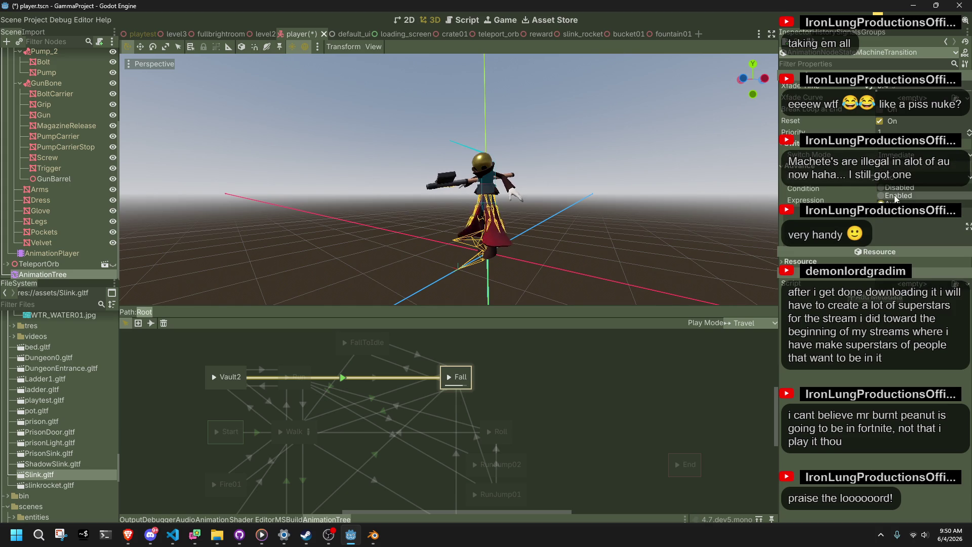
pyautogui.click(620, 256)
pyautogui.press('F5')
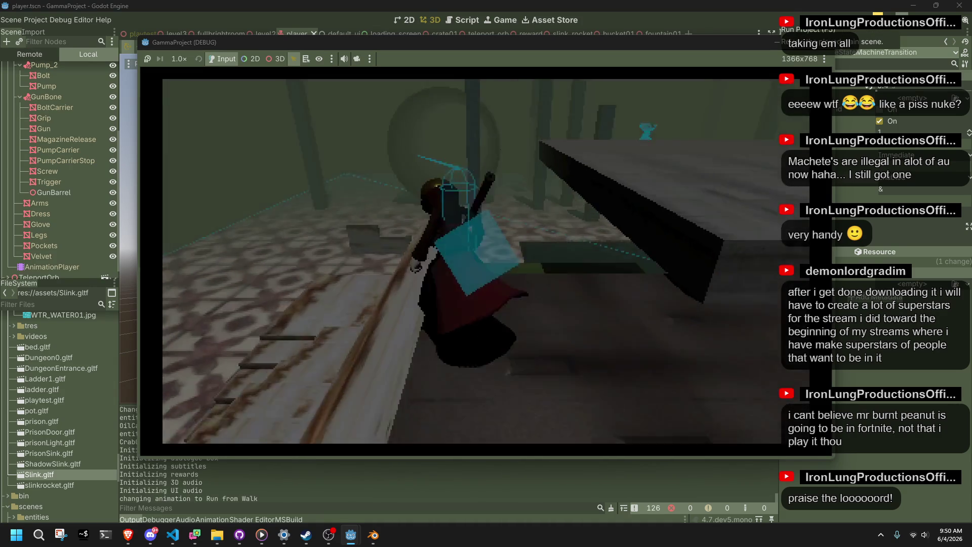
# Playtest several run-and-vault attempts, confirm 'Fall from Vault2' is logged, then stop and return to Player.cs
pyautogui.press('space')
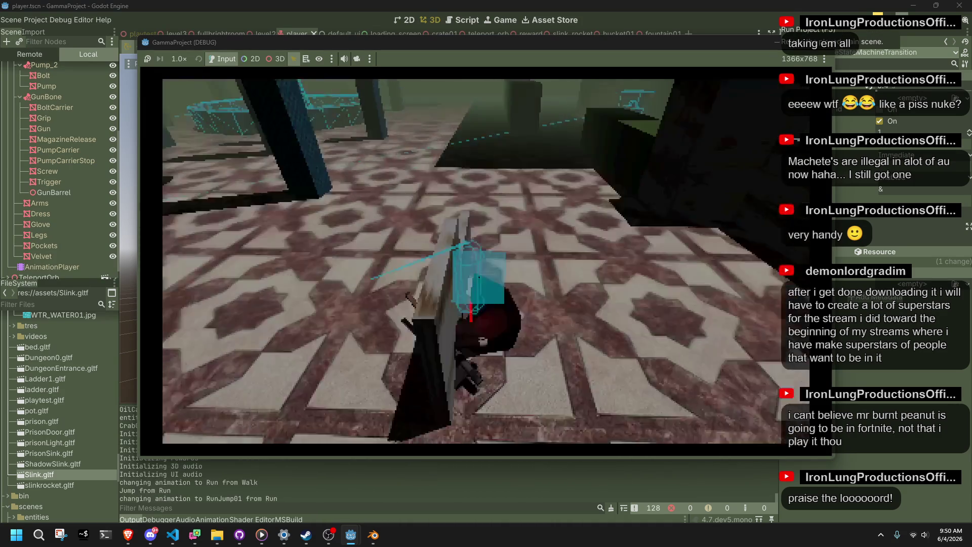
pyautogui.press('space')
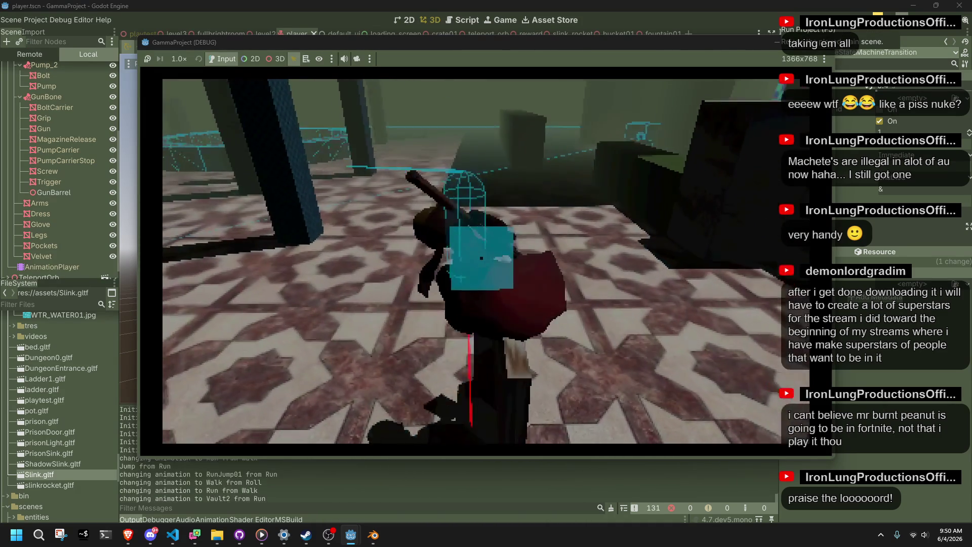
pyautogui.press('w')
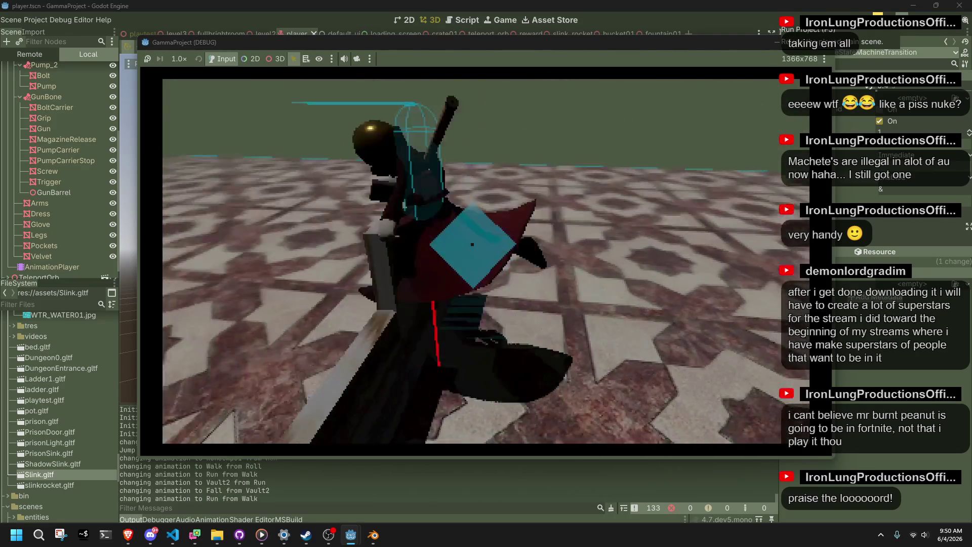
pyautogui.press('space')
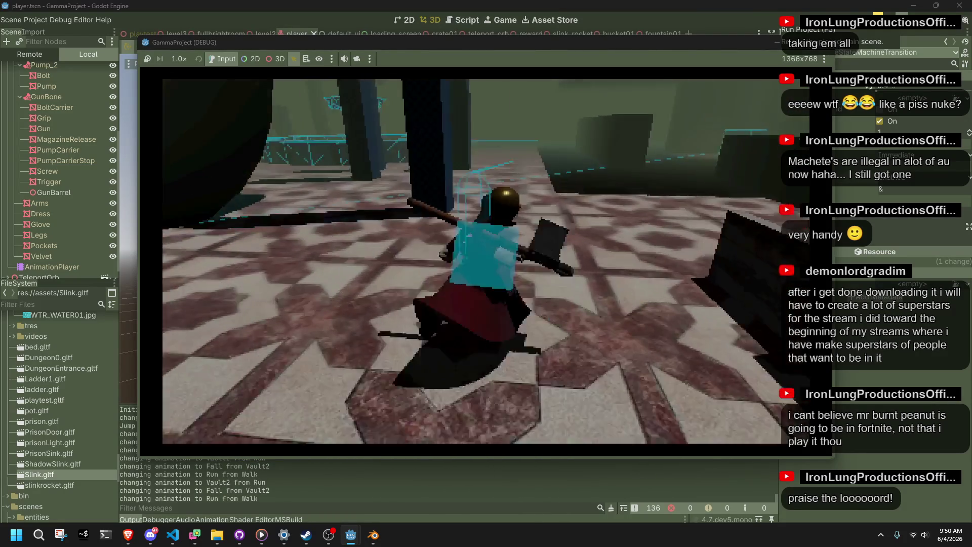
pyautogui.press('F8')
pyautogui.hotkey('alt', 'Tab')
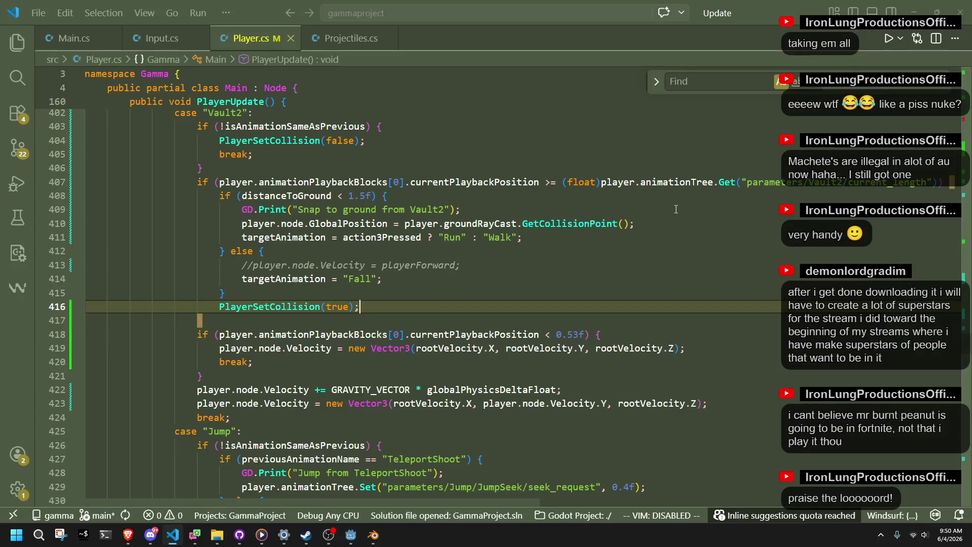
pyautogui.click(365, 292)
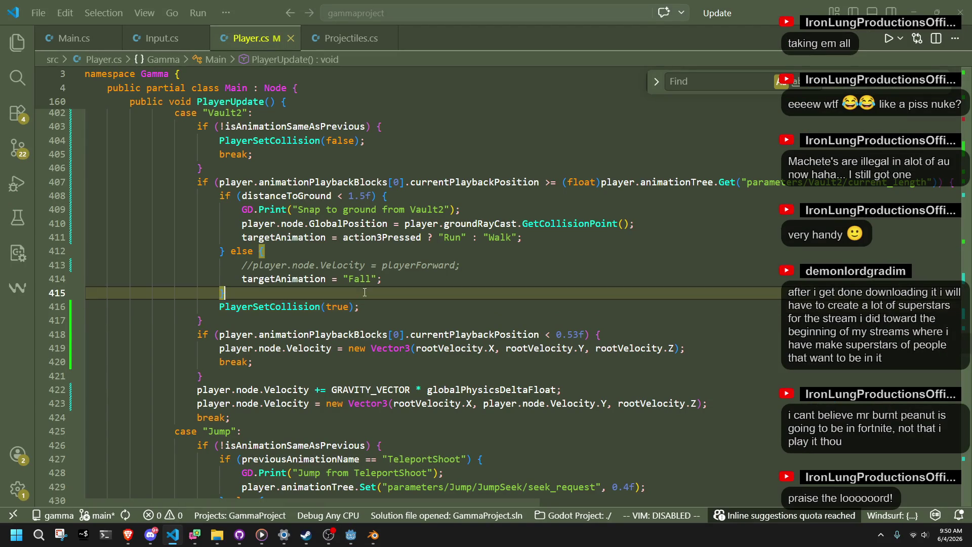
pyautogui.write('}')
pyautogui.click(337, 318)
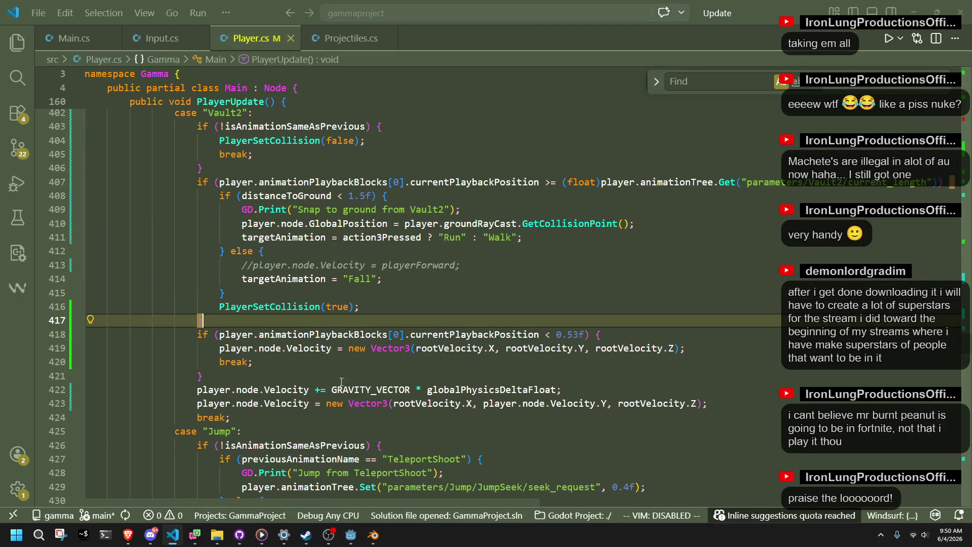
pyautogui.moveTo(273, 374); pyautogui.dragTo(258, 326)
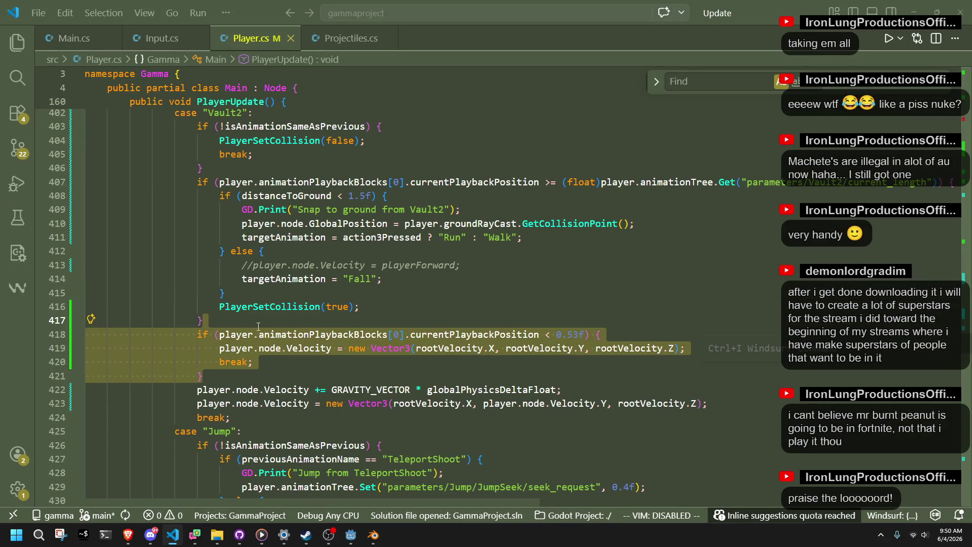
pyautogui.hotkey('ctrl', 'x')
pyautogui.click(237, 169)
pyautogui.hotkey('ctrl', 'v')
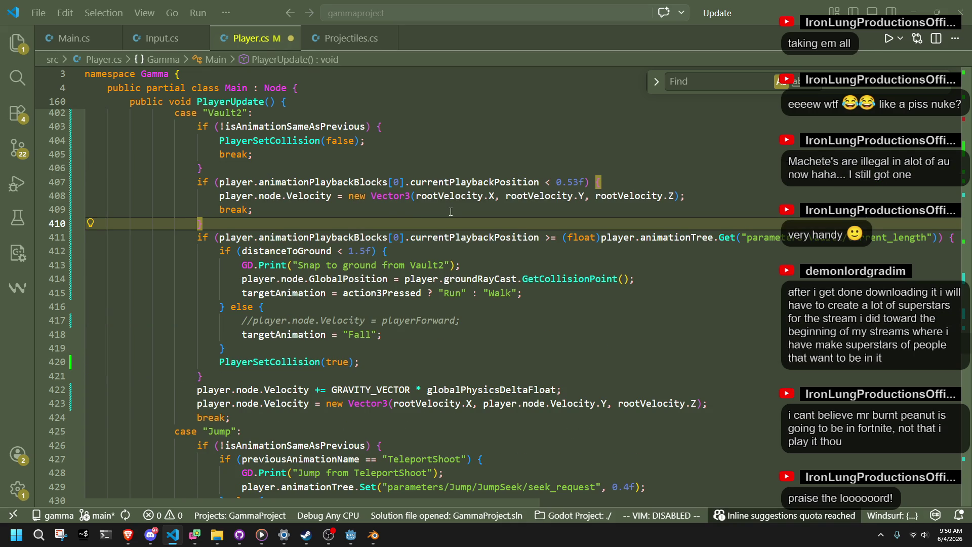
pyautogui.hotkey('ctrl', 'z')
pyautogui.hotkey('ctrl', 'z')
pyautogui.click(379, 296)
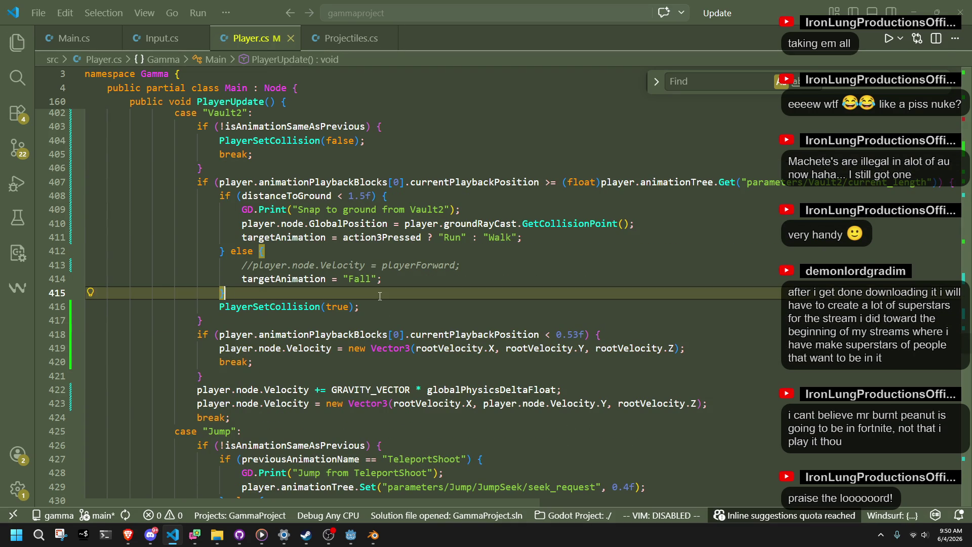